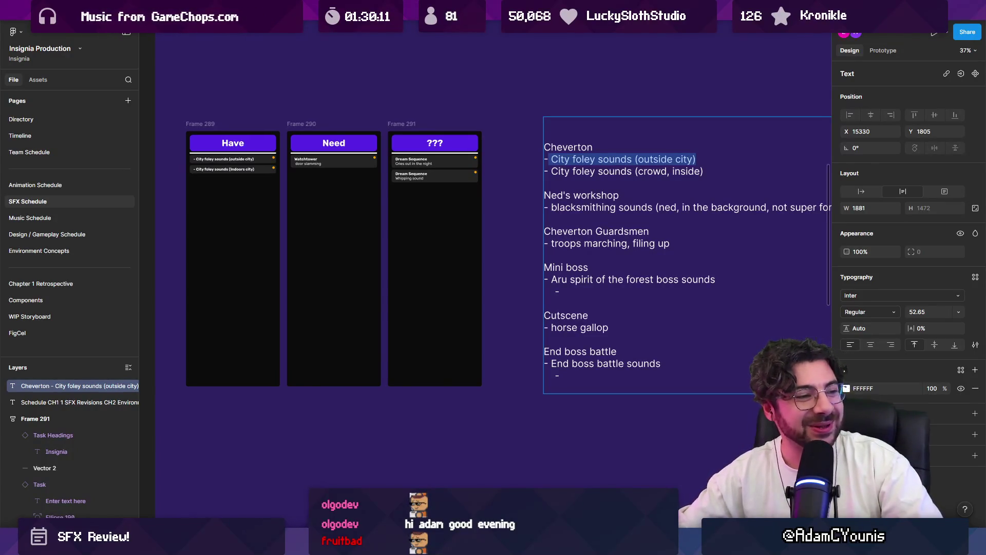
Step: Move the outside-city foley task from the notes into the ??? column
left_click(570, 160)
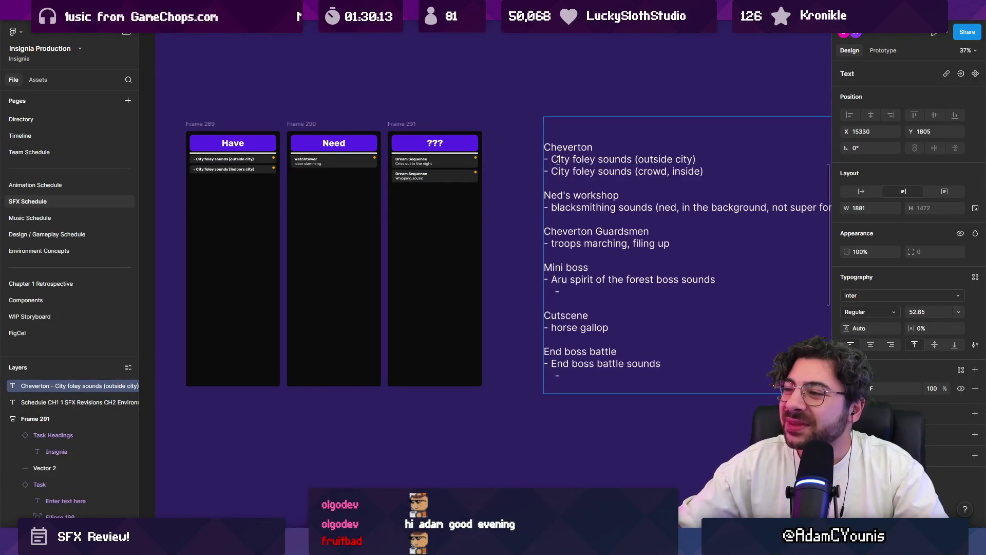
left_click_drag(557, 160, 694, 158)
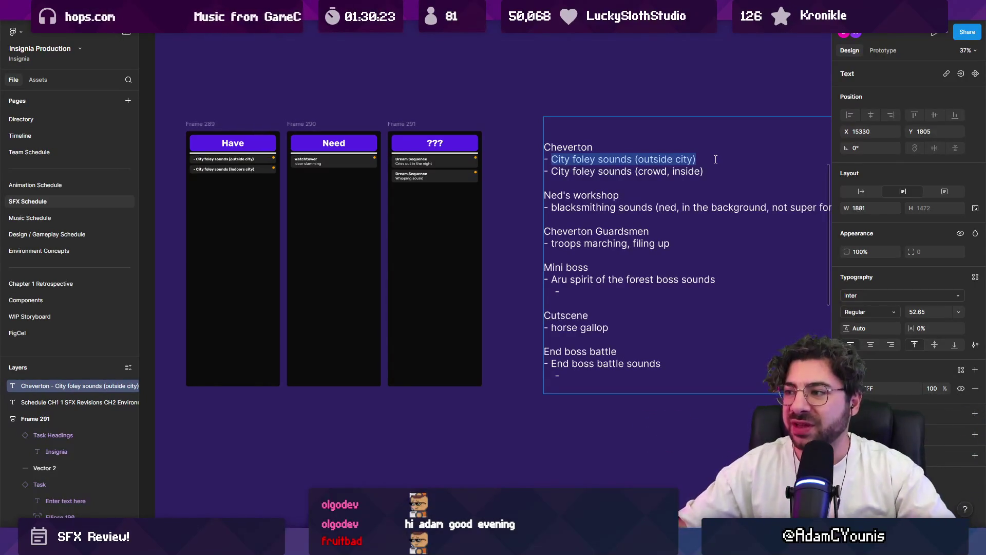
left_click(716, 172)
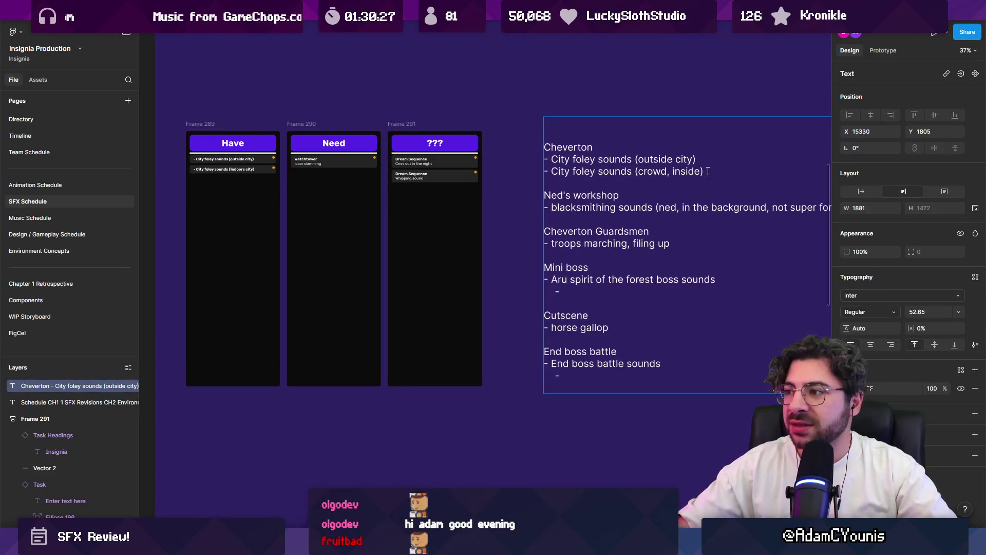
scroll(235, 162, "up", 2)
left_click_drag(234, 159, 550, 198)
Step: Delete the Cheverton lines from the notes text block
scroll(617, 170, "right", 3)
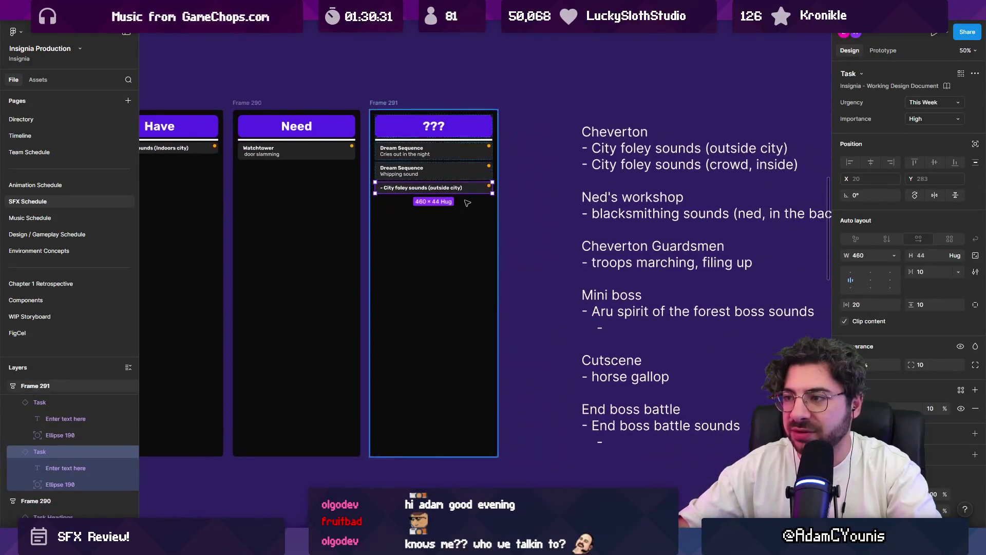
double_click(669, 160)
left_click(592, 182)
scroll(592, 183, "down", 1)
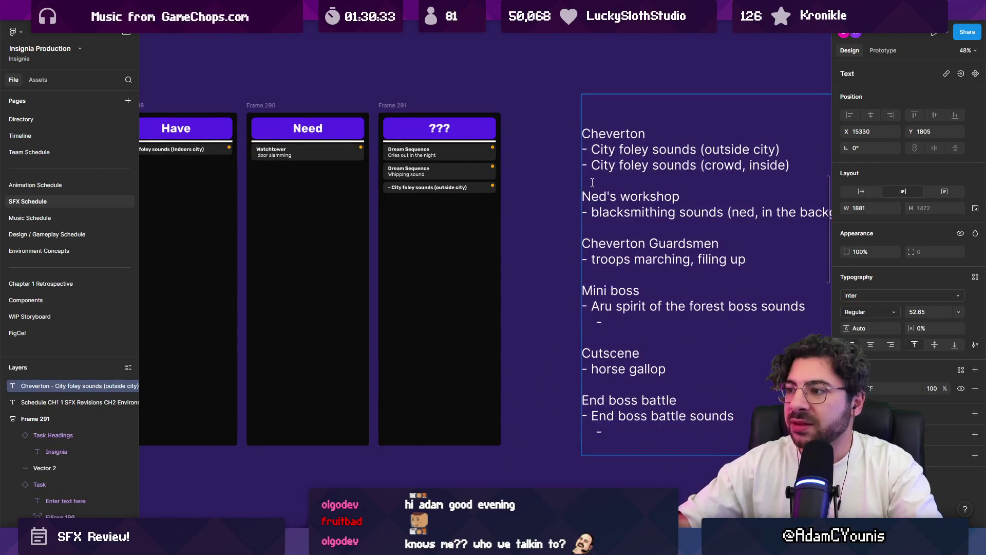
key("shift+Up")
key("shift+Up")
key("shift+Up")
key("BackSpace")
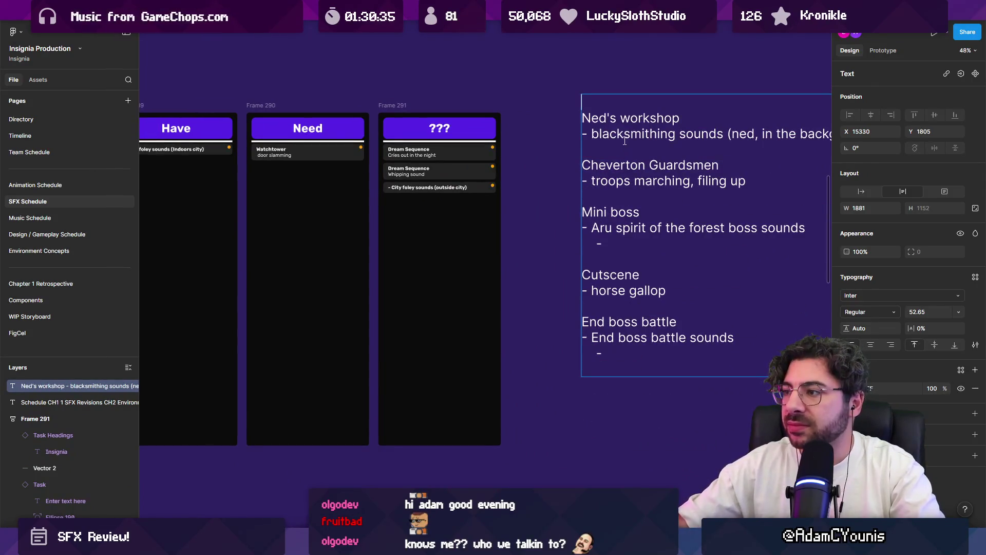
Step: Copy the Ned's workshop notes and paste them into a duplicated task card
triple_click(624, 135)
key("shift+Up")
scroll(493, 200, "left", 3)
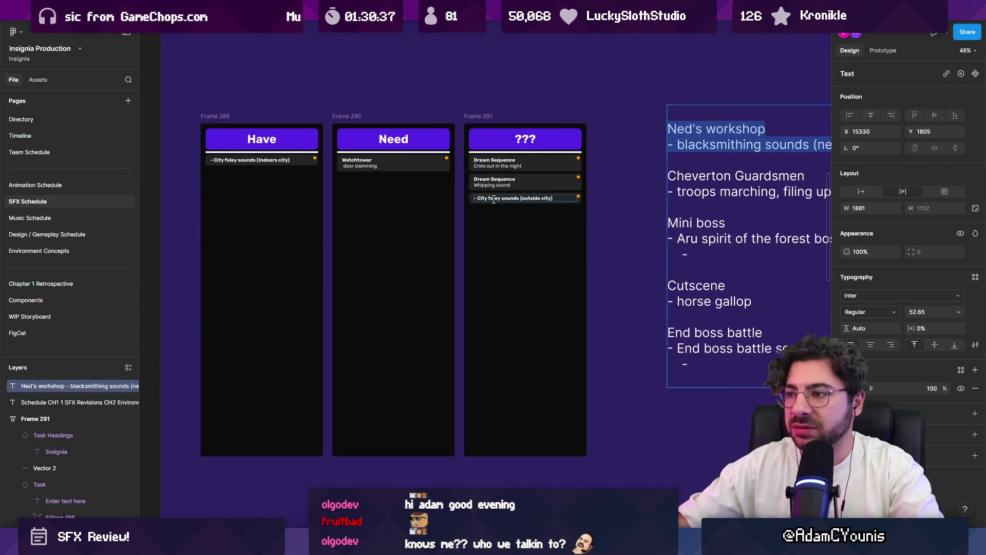
mouse_move(494, 200)
left_mouse_down()
mouse_move(332, 186)
mouse_move(329, 198)
mouse_move(326, 86)
mouse_move(316, 91)
left_mouse_up()
double_click(319, 91)
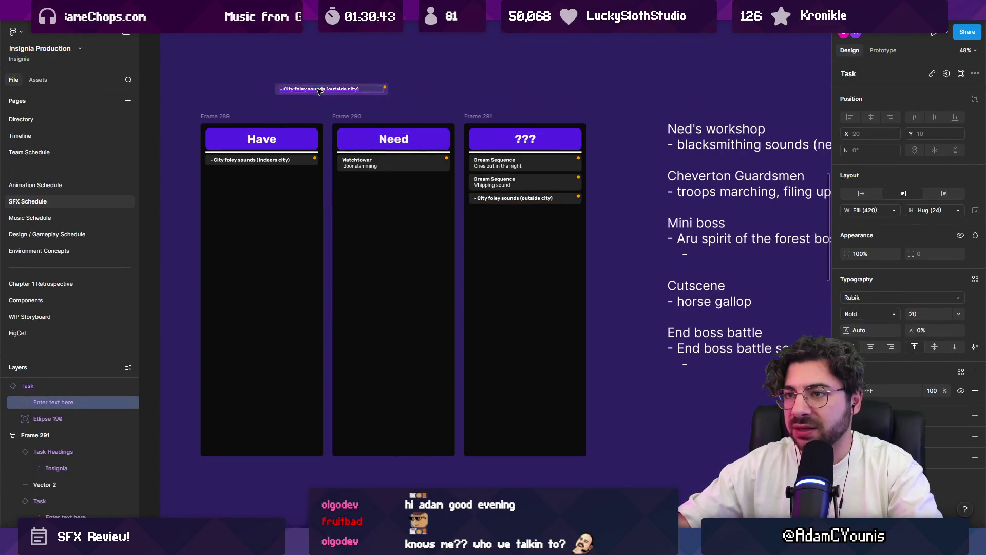
key("ctrl+v")
Step: Tidy the Ned's workshop card's text and place it under Watchtower in Need
key("BackSpace")
key("BackSpace")
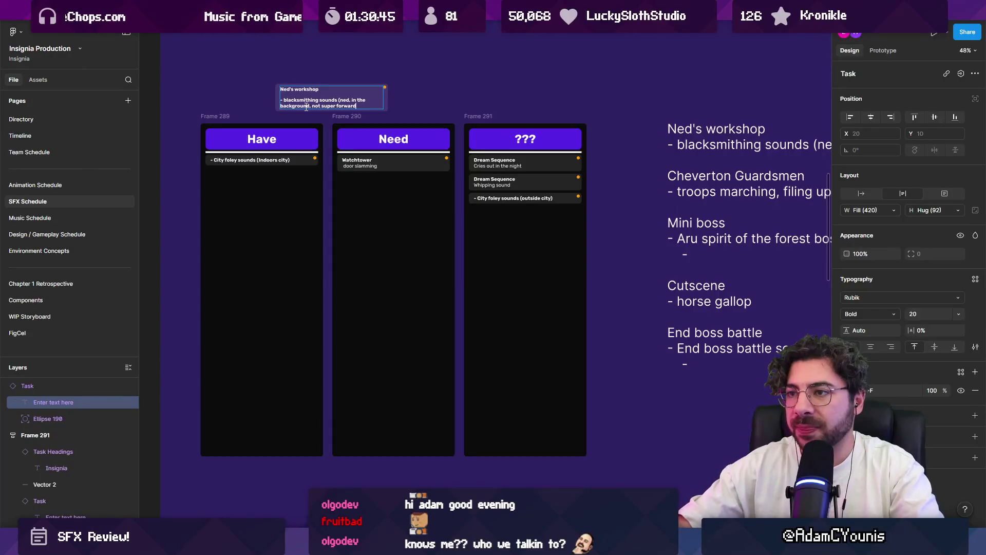
key("ctrl+b")
key("Escape")
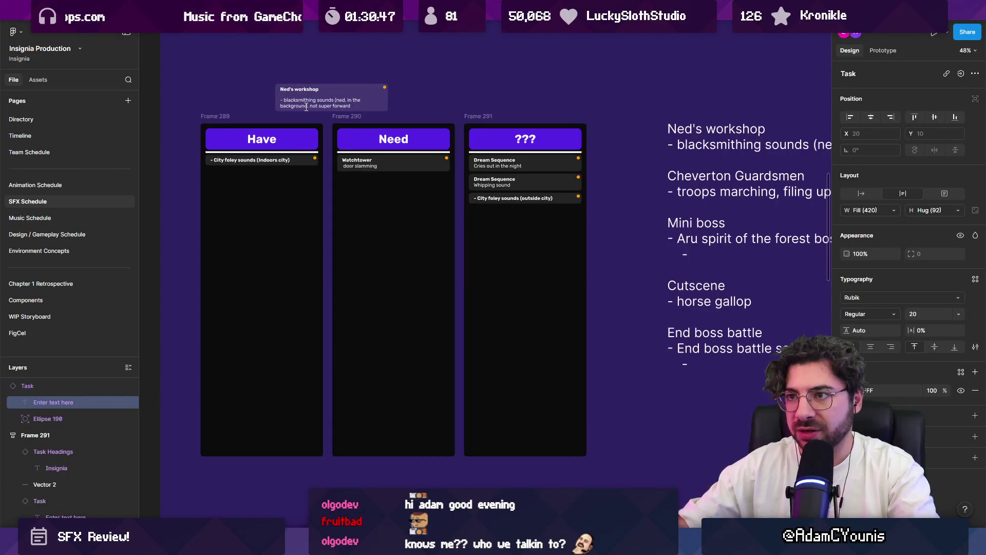
left_click_drag(332, 96, 362, 180)
scroll(573, 200, "right", 5)
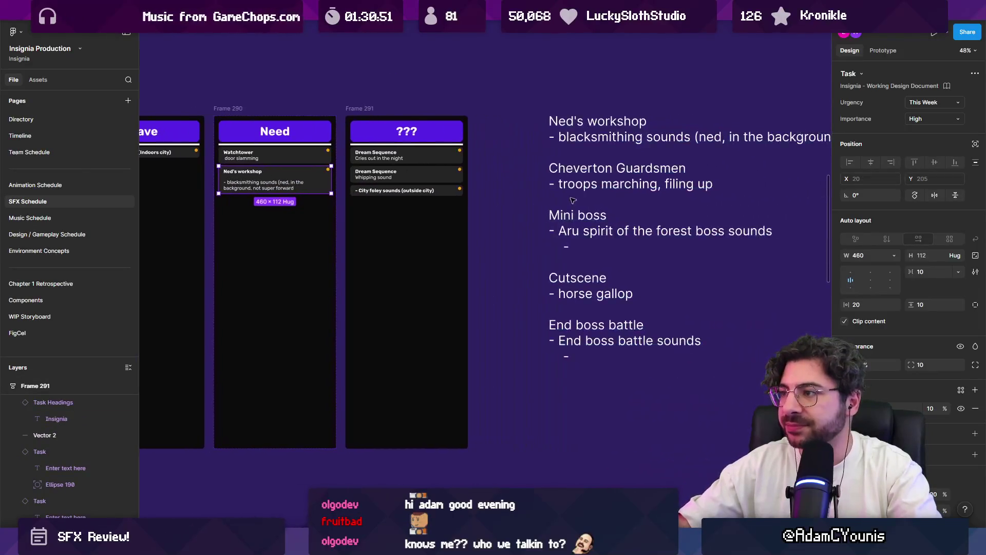
Step: Delete the Ned's workshop lines from the notes text
double_click(572, 200)
left_click_drag(573, 200, 501, 91)
key("BackSpace")
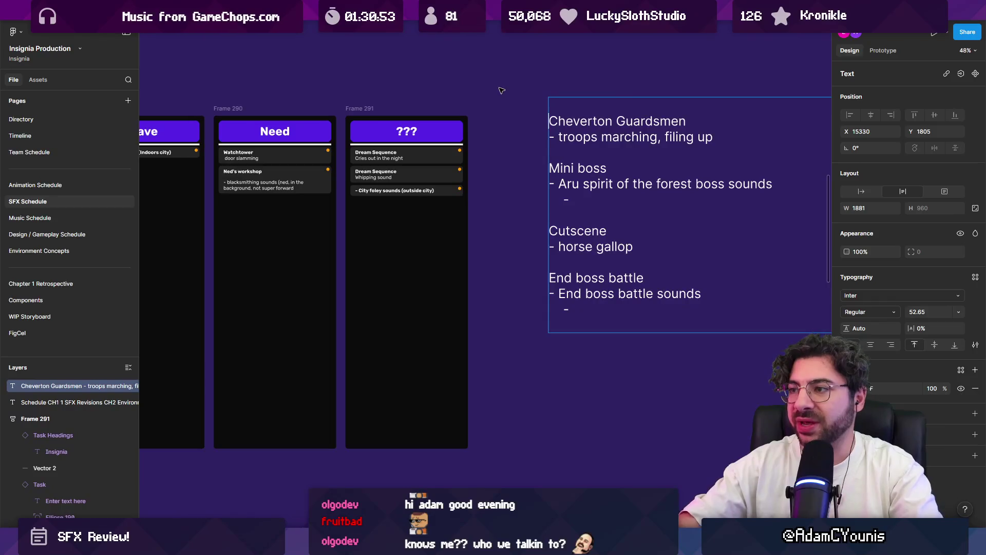
key("BackSpace")
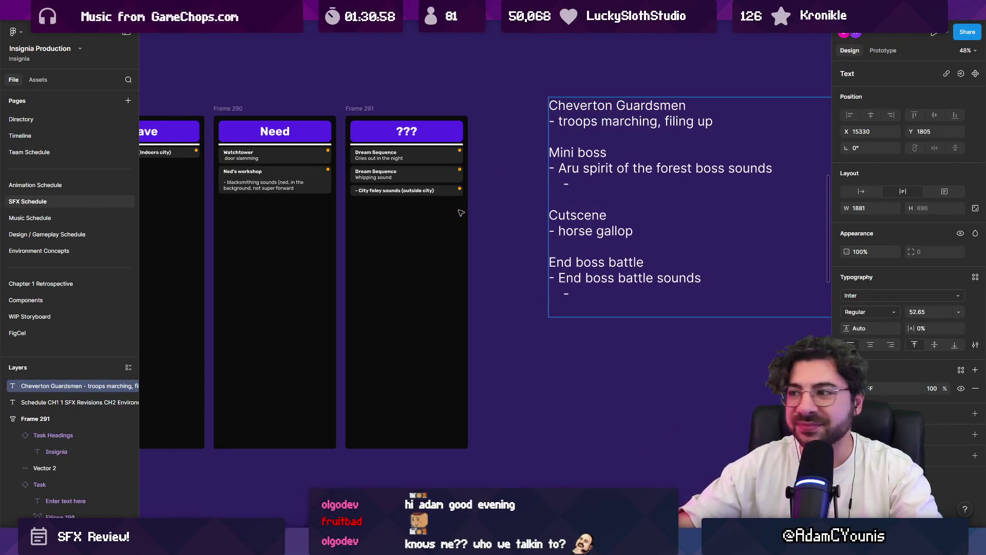
Step: Cut the Cheverton Guardsmen lines out of the notes
left_click_drag(460, 213, 545, 219)
scroll(511, 213, "down", 1, "ctrl")
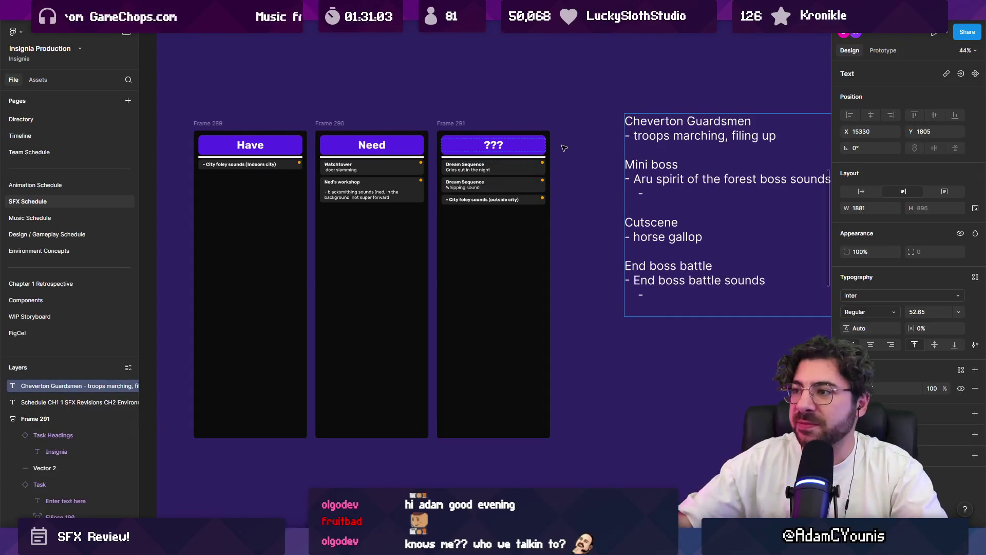
scroll(537, 160, "up", 2)
scroll(536, 161, "right", 2)
left_click_drag(771, 158, 525, 133)
key("ctrl+c")
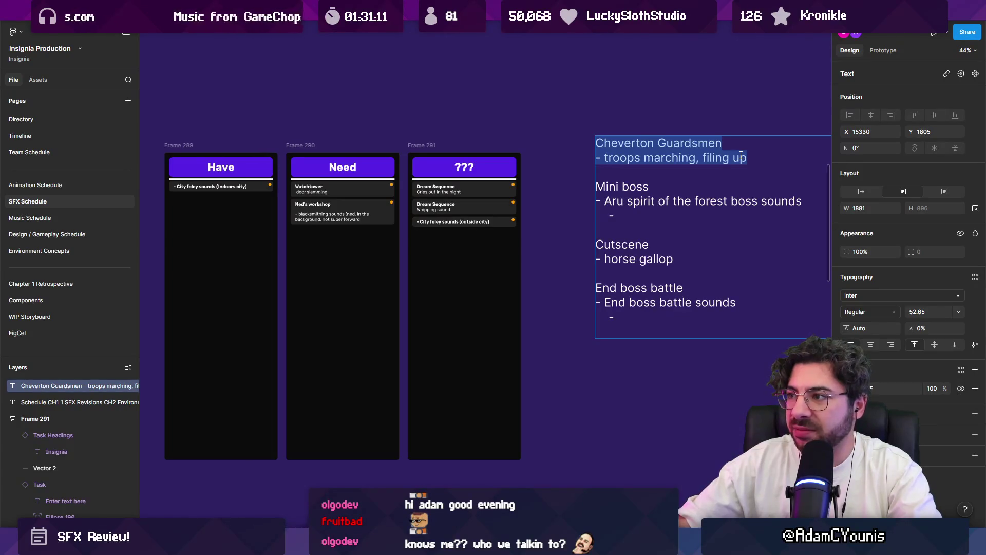
key("BackSpace")
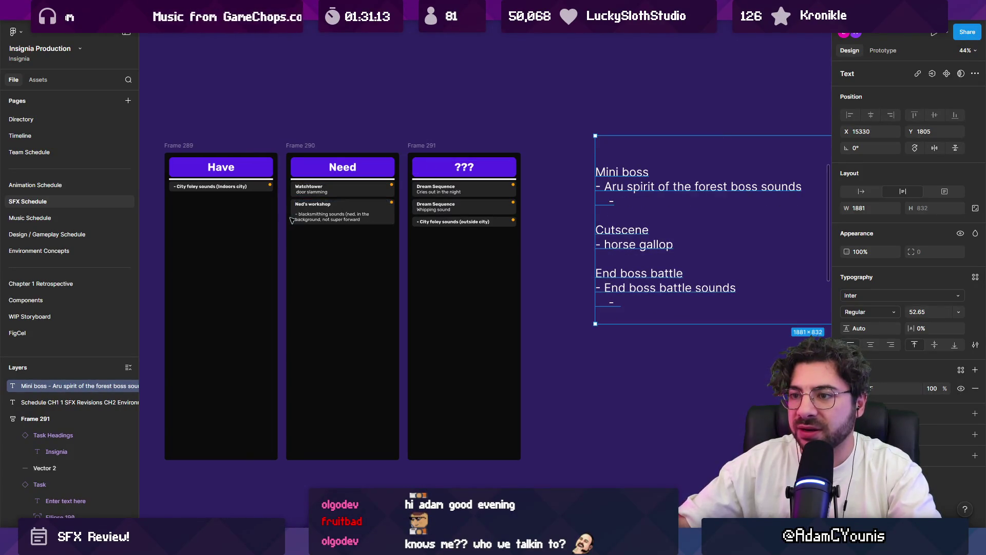
Step: Duplicate the Ned's workshop card and paste the Cheverton Guardsmen notes into it
left_click_drag(322, 215, 317, 235)
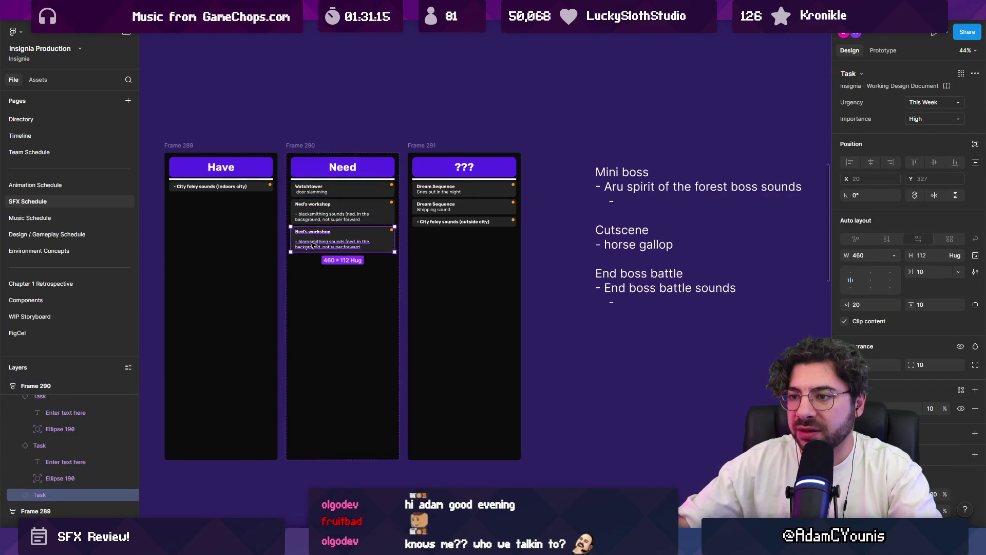
scroll(309, 241, "up", 5)
double_click(308, 248)
left_click(323, 249)
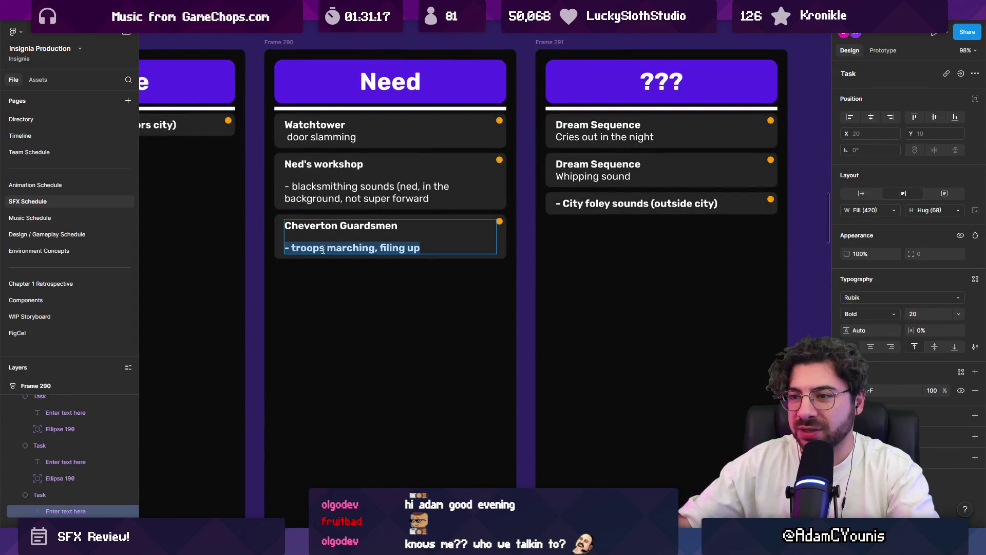
key("ctrl+v")
Step: Remove the duplicated heading and blank line from the Cheverton Guardsmen card
double_click(329, 268)
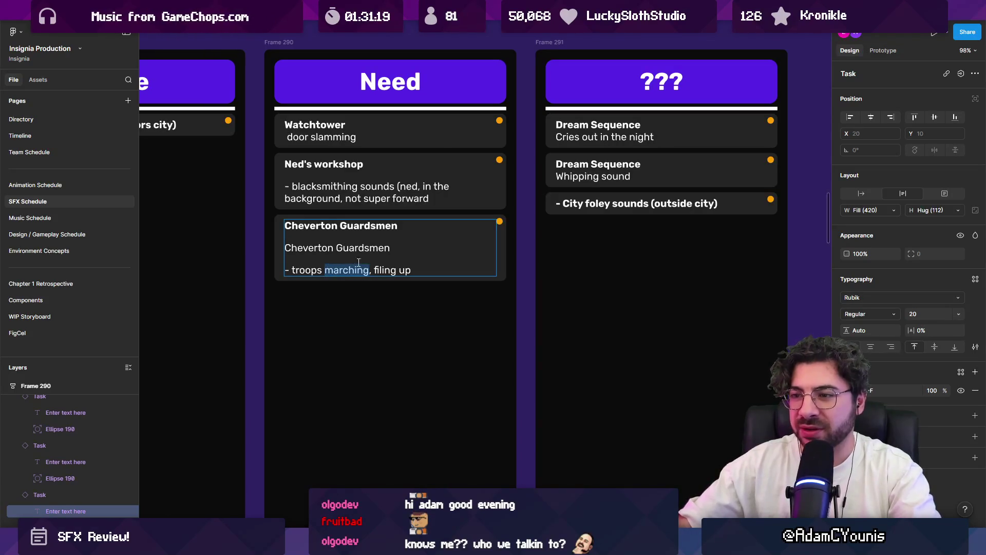
left_click(404, 270)
key("shift+Home")
key("Delete")
key("Delete")
key("Delete")
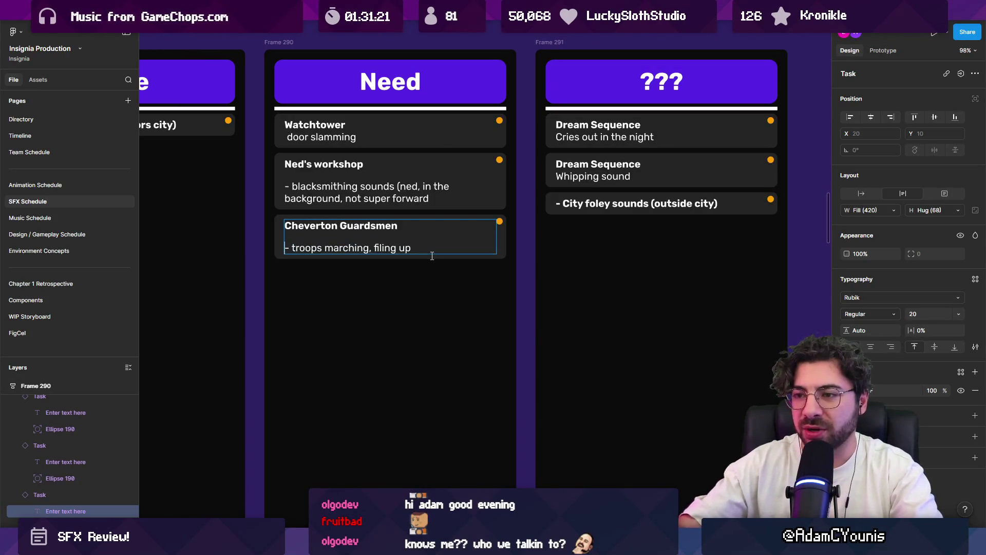
key("BackSpace")
key("BackSpace")
key("Return")
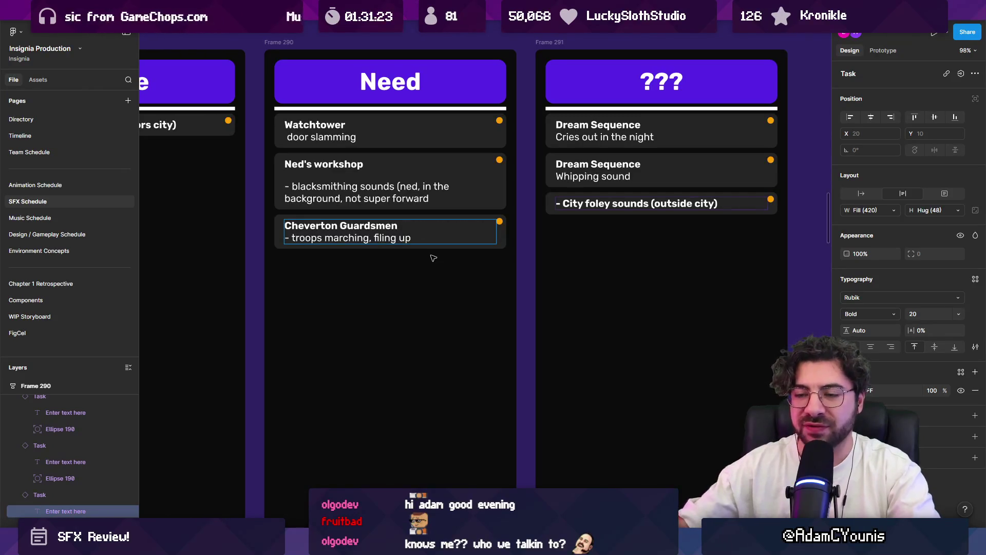
key("Escape")
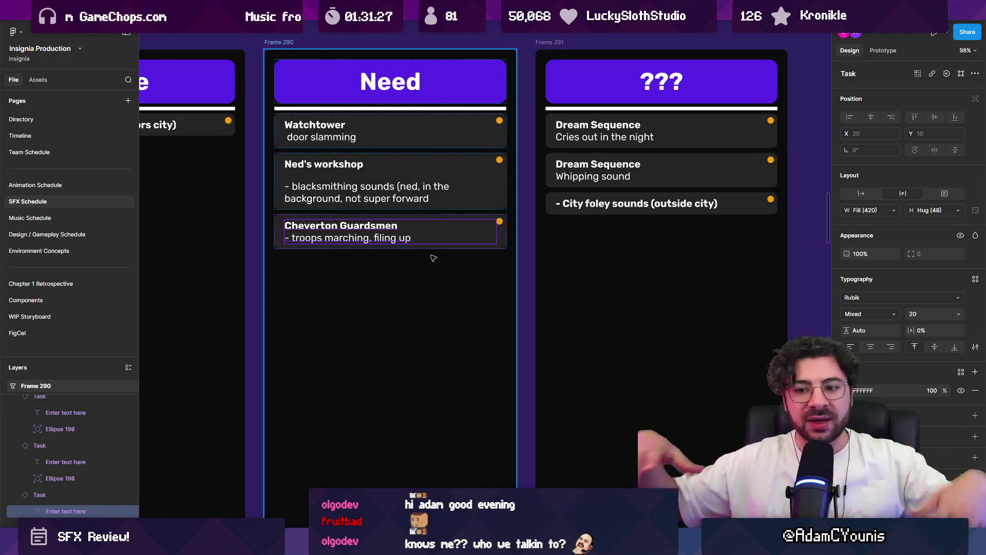
scroll(433, 258, "down", 3)
key("Escape")
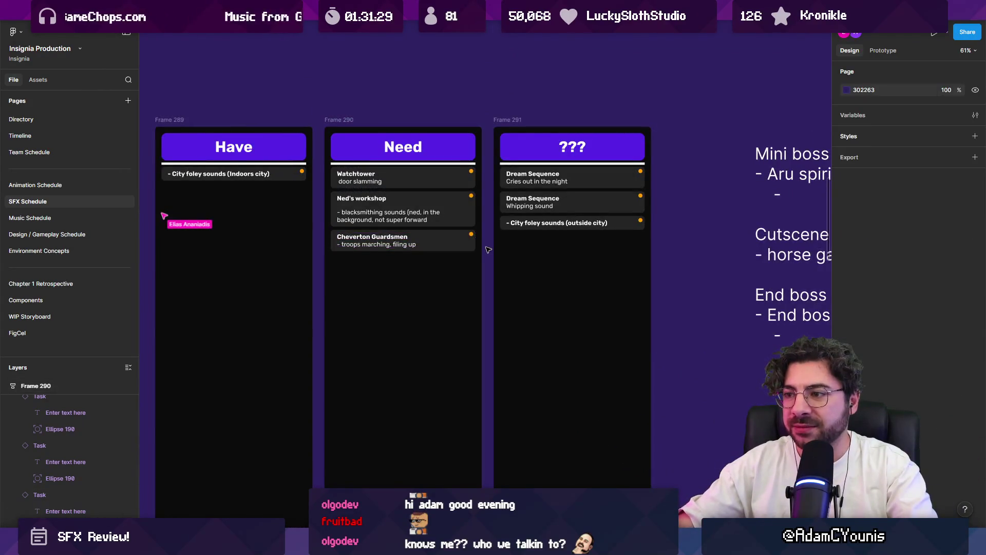
scroll(421, 259, "right", 4)
scroll(387, 262, "down", 1)
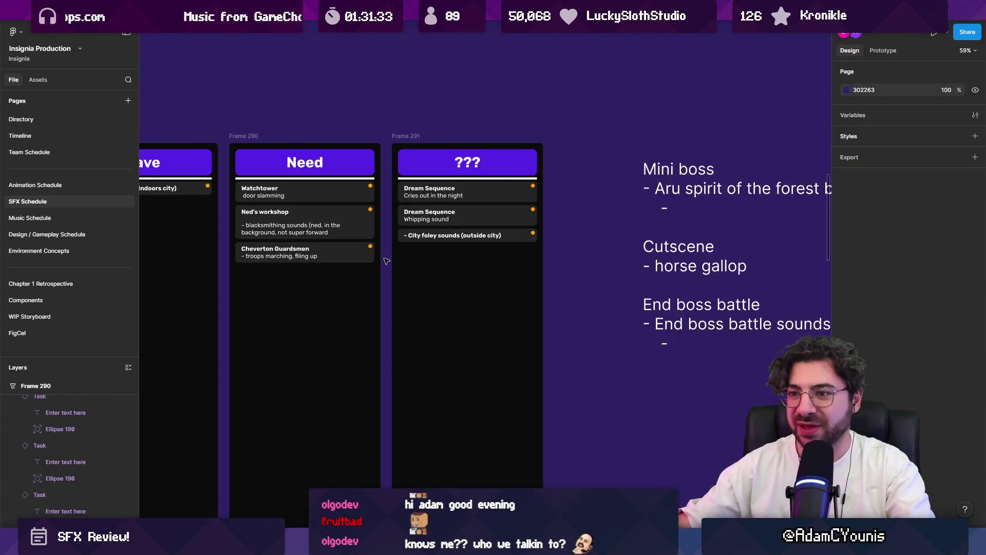
scroll(519, 224, "right", 3)
scroll(519, 224, "down", 3)
scroll(565, 231, "left", 3)
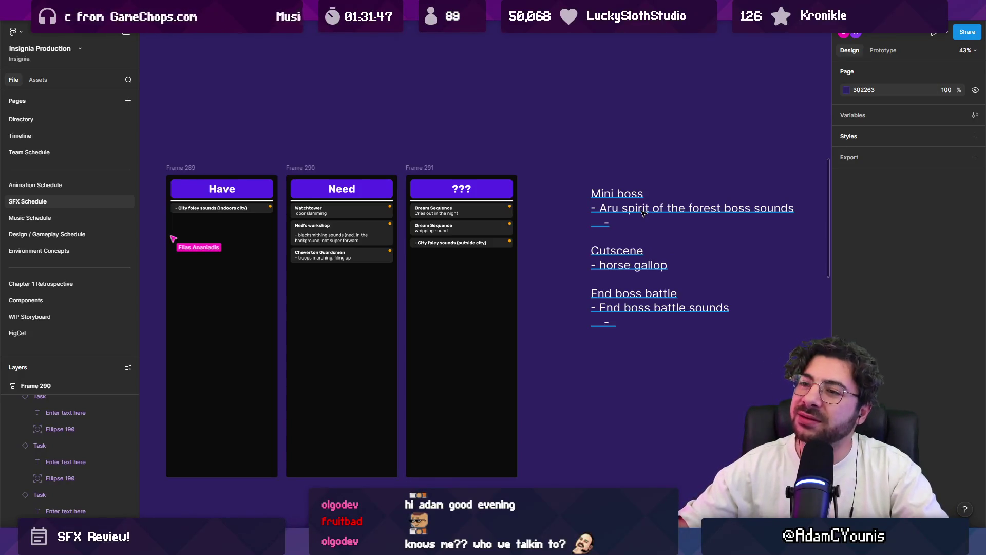
mouse_move(331, 257)
left_mouse_down()
mouse_move(437, 256)
mouse_move(330, 255)
left_mouse_up()
double_click(618, 214)
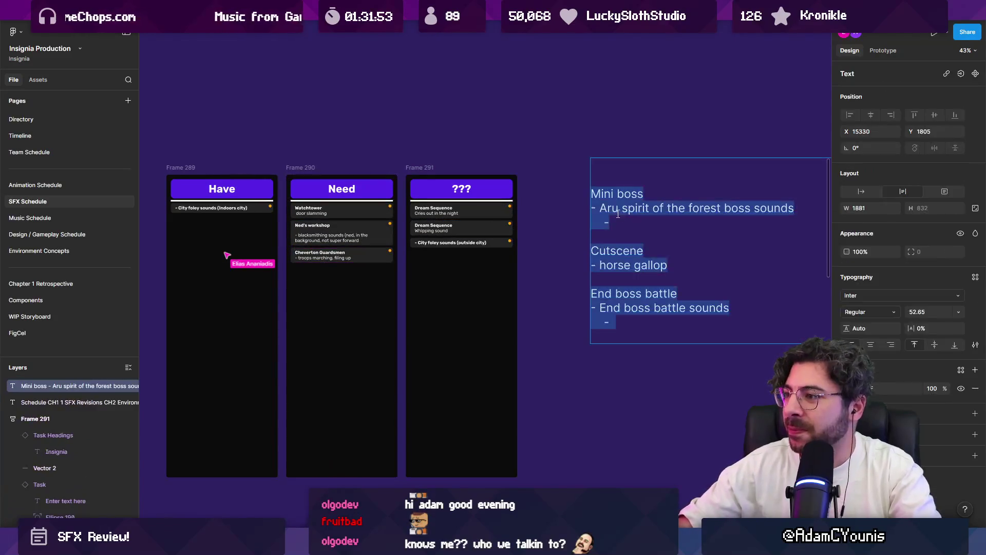
Step: Cut the Cutscene lines out of the boss notes
left_click(632, 224)
left_click_drag(633, 225, 589, 179)
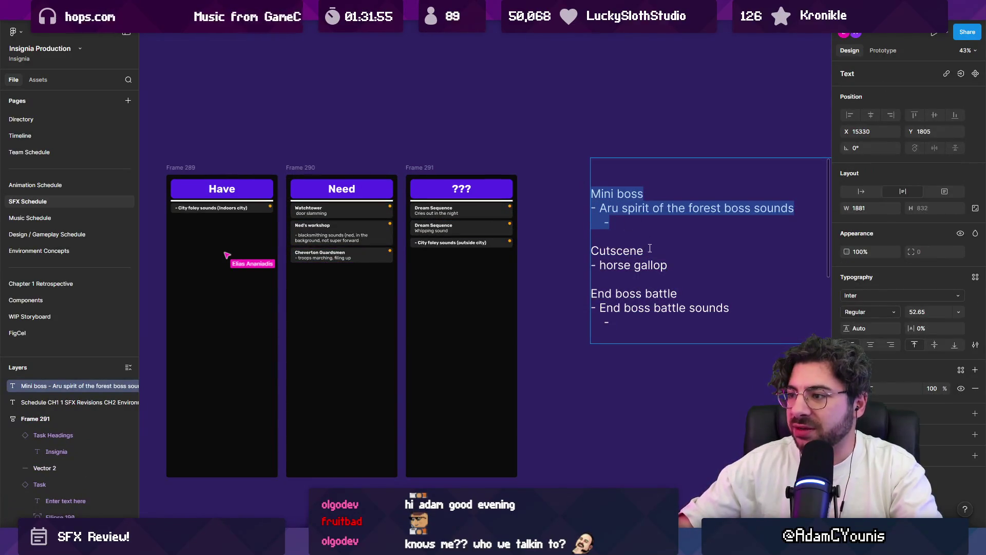
mouse_move(729, 309)
left_mouse_down()
mouse_move(590, 190)
mouse_move(591, 250)
left_mouse_up()
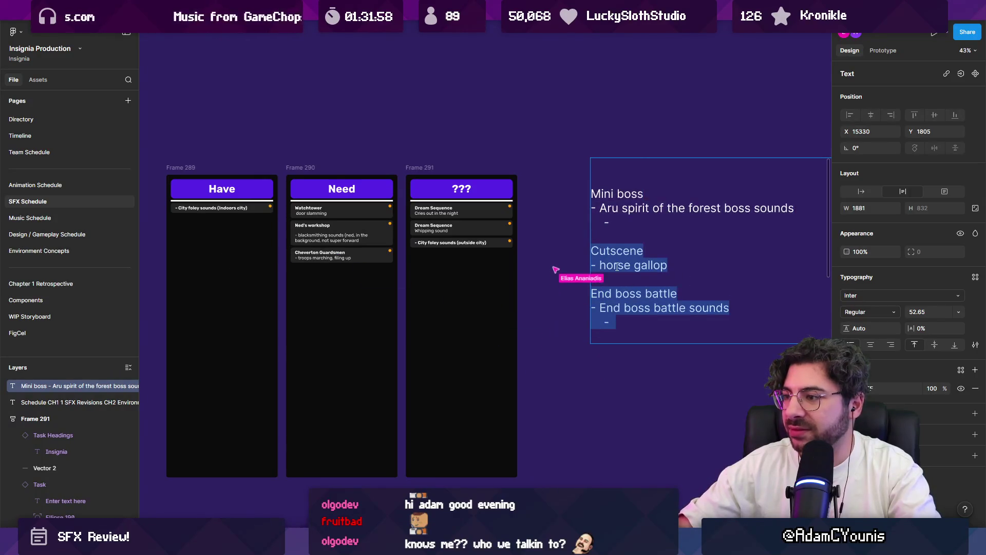
left_click(667, 265)
left_click_drag(668, 265, 591, 250)
key("ctrl+c")
key("BackSpace")
Step: Duplicate the Cheverton Guardsmen card and paste the Cutscene notes into it
left_click(342, 257)
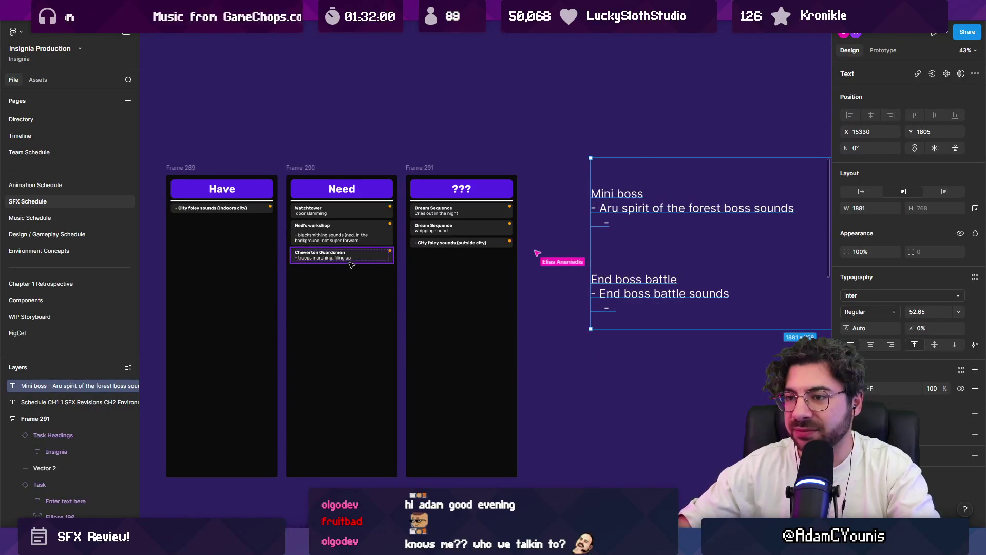
key("ctrl+d")
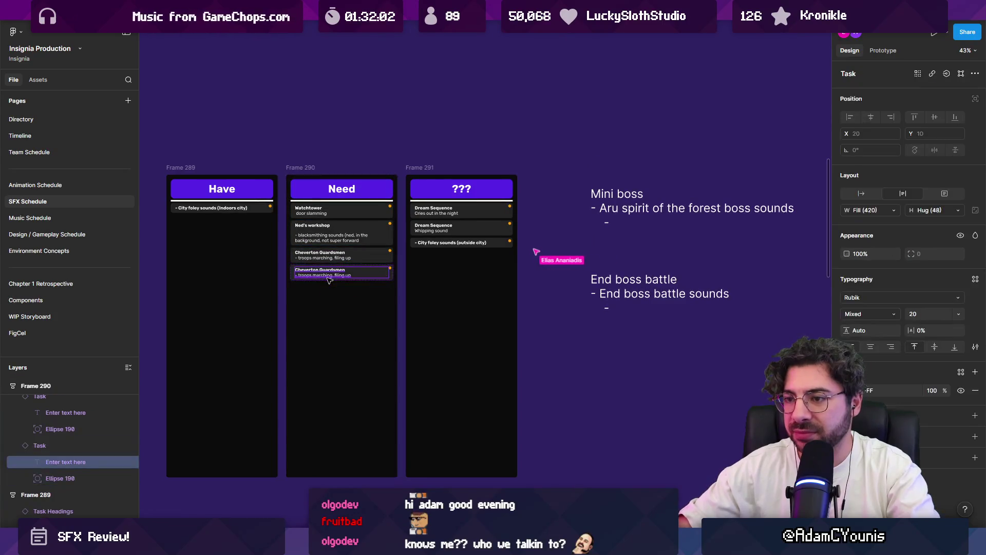
key("ctrl+v")
key("ctrl+z")
double_click(320, 271)
key("ctrl+a")
key("ctrl+v")
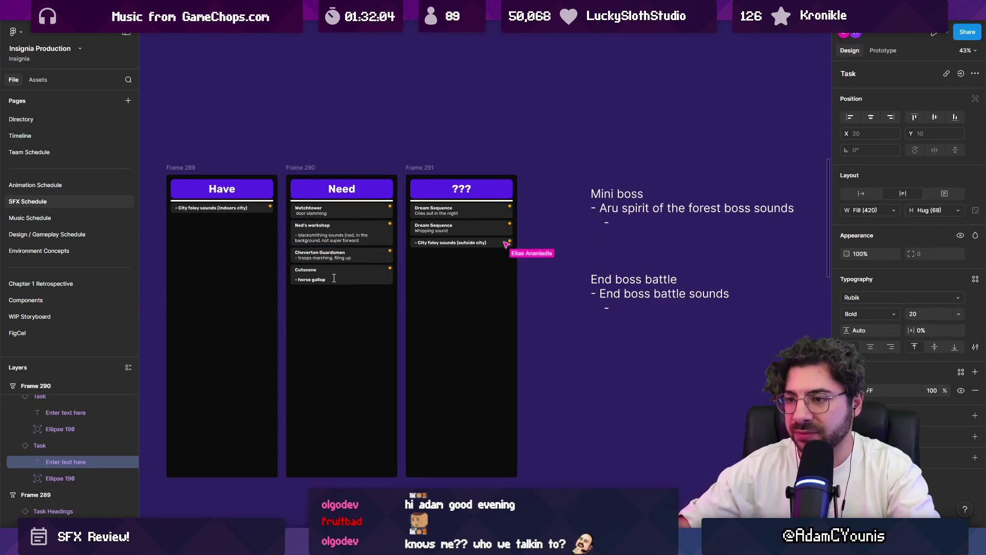
scroll(320, 270, "up", 3, "ctrl")
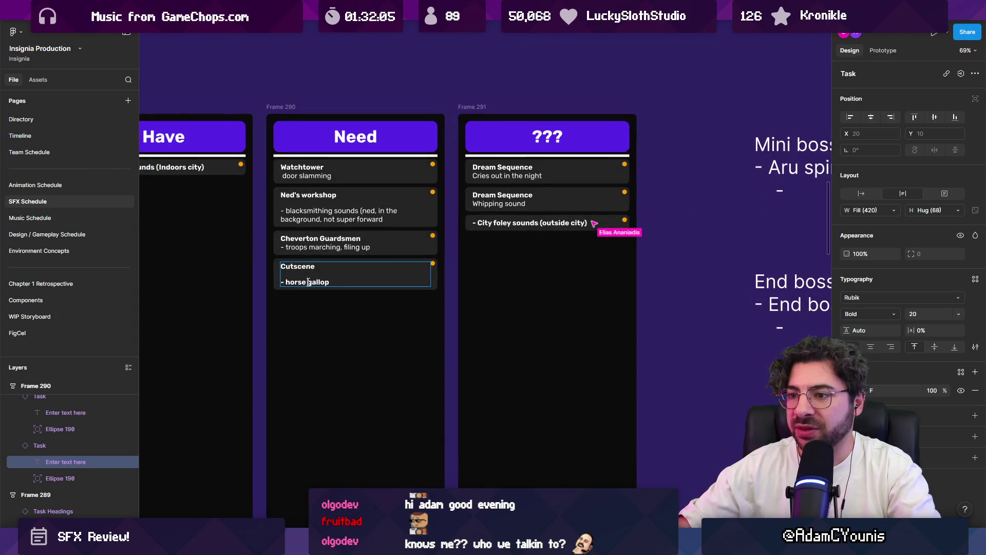
Step: Unbold '- horse gallop' and add '(will need to loop at some point)' beneath it
left_click_drag(331, 282, 264, 284)
key("ctrl+b")
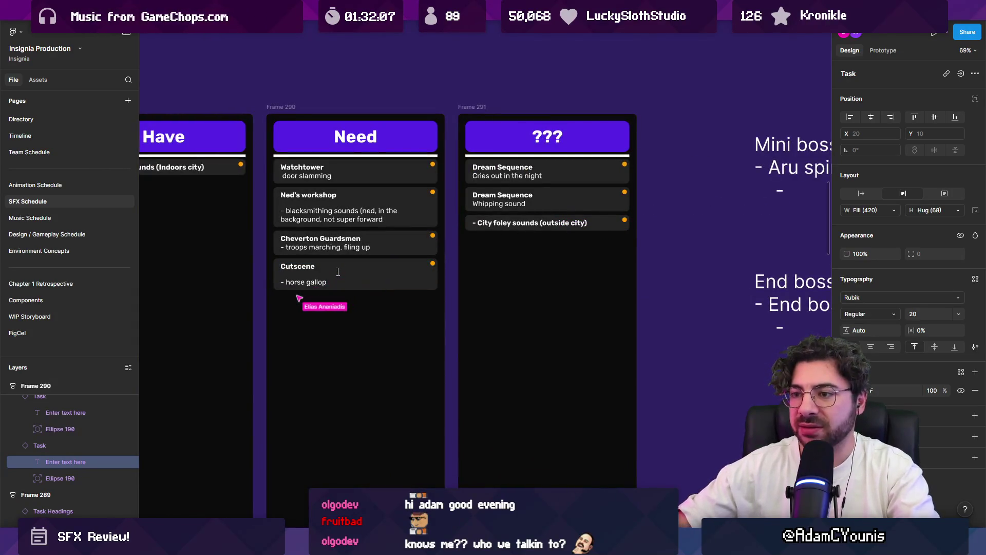
key("Right")
key("Return")
type("(")
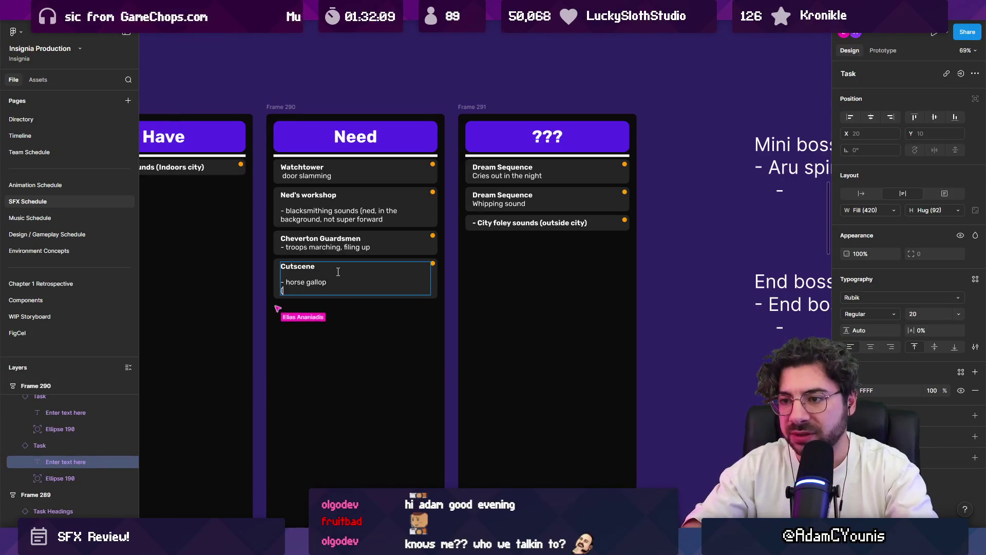
scroll(338, 271, "up", 3, "ctrl")
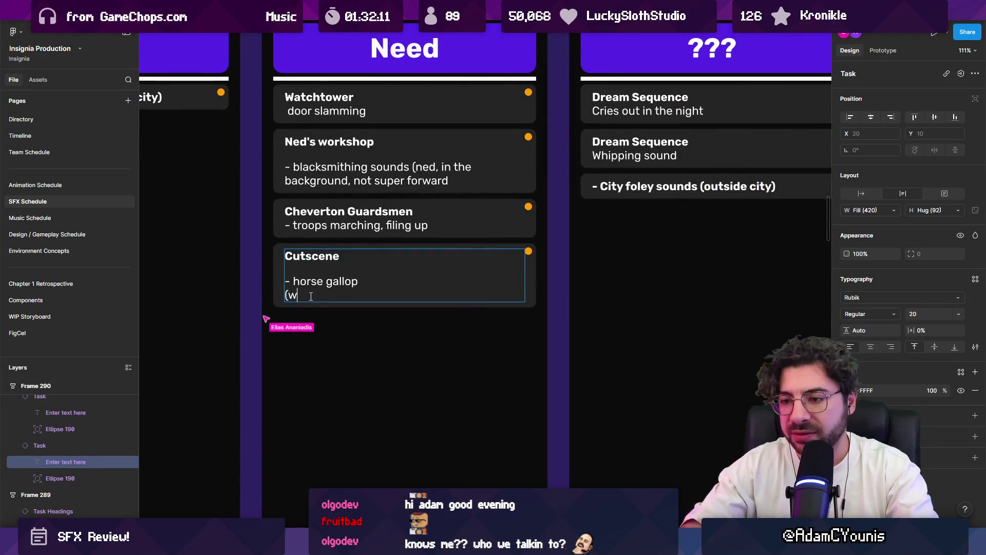
type("oop at some point")
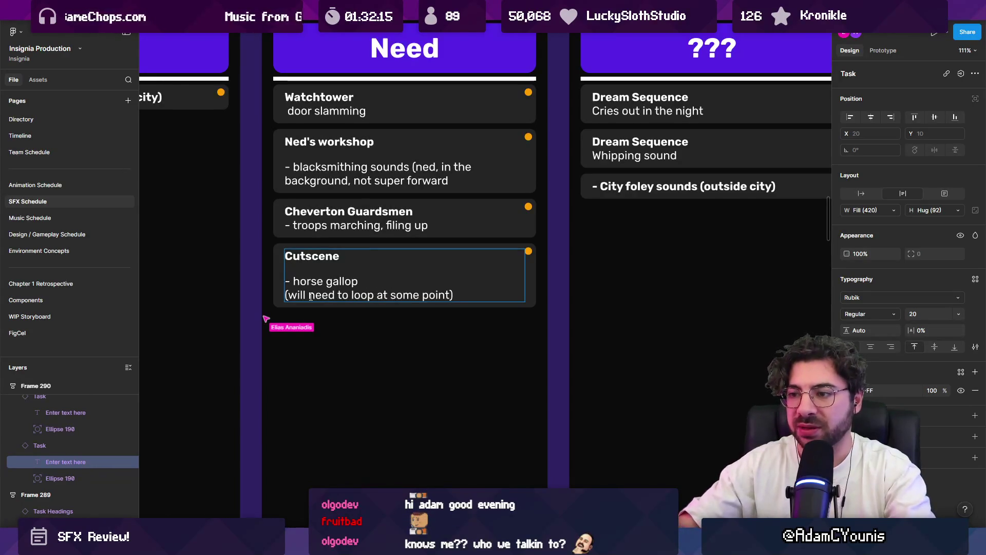
key("Escape")
key("Escape")
Step: Delete the blank line above the horse gallop line in the Cutscene card
double_click(304, 275)
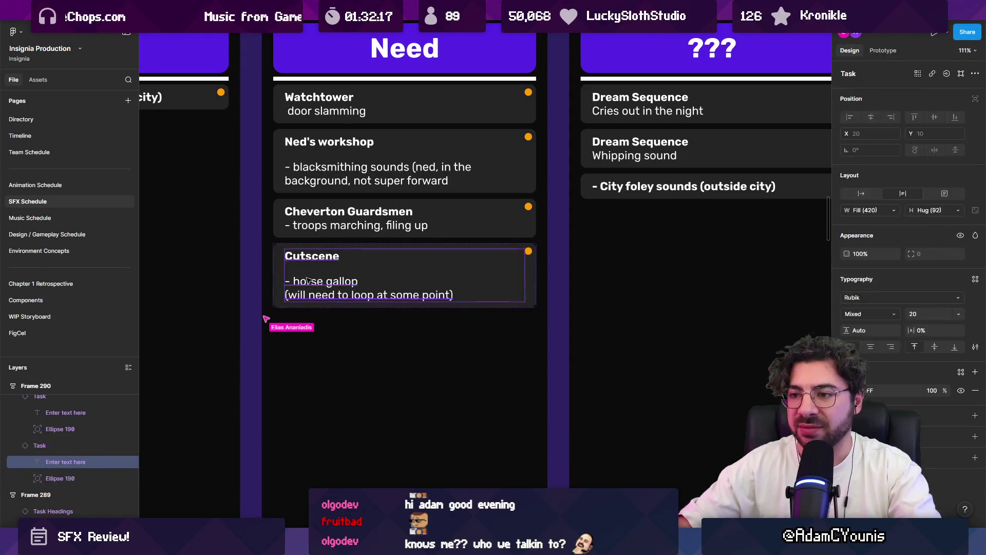
key("Return")
left_click(309, 280)
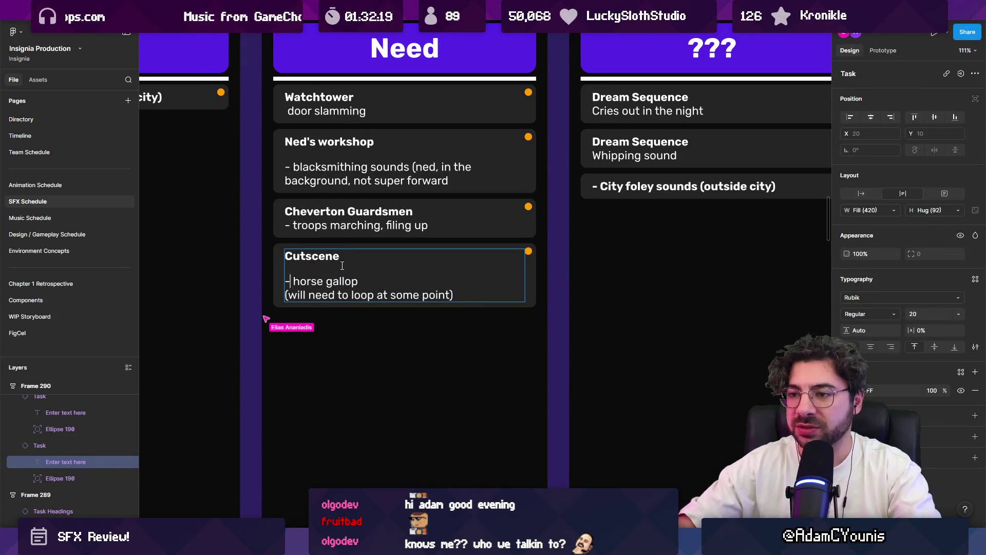
key("BackSpace")
key("BackSpace")
key("Return")
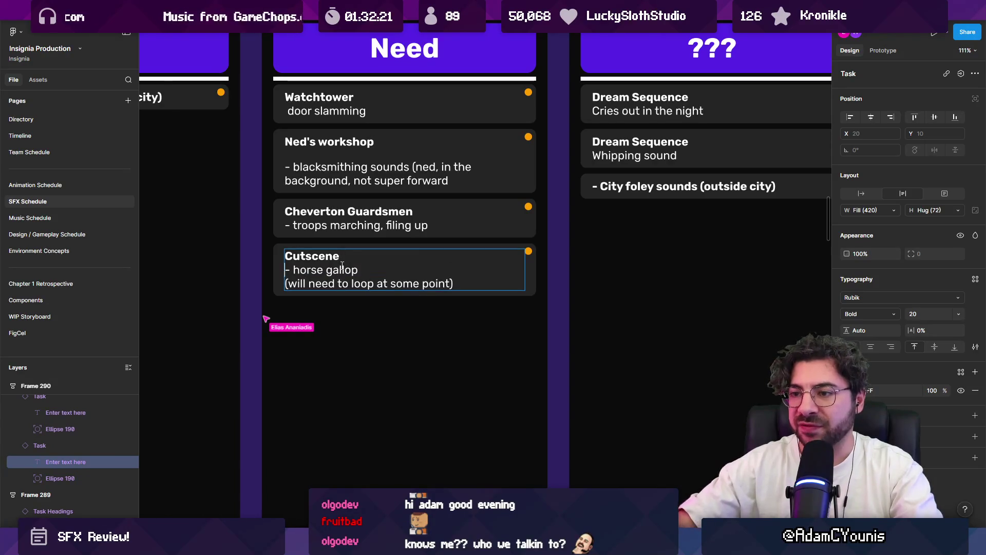
key("Escape")
key("Escape")
Step: Check the finished Cutscene card, then select the boss notes text box
scroll(332, 288, "down", 3, "ctrl")
scroll(332, 287, "down", 3, "ctrl")
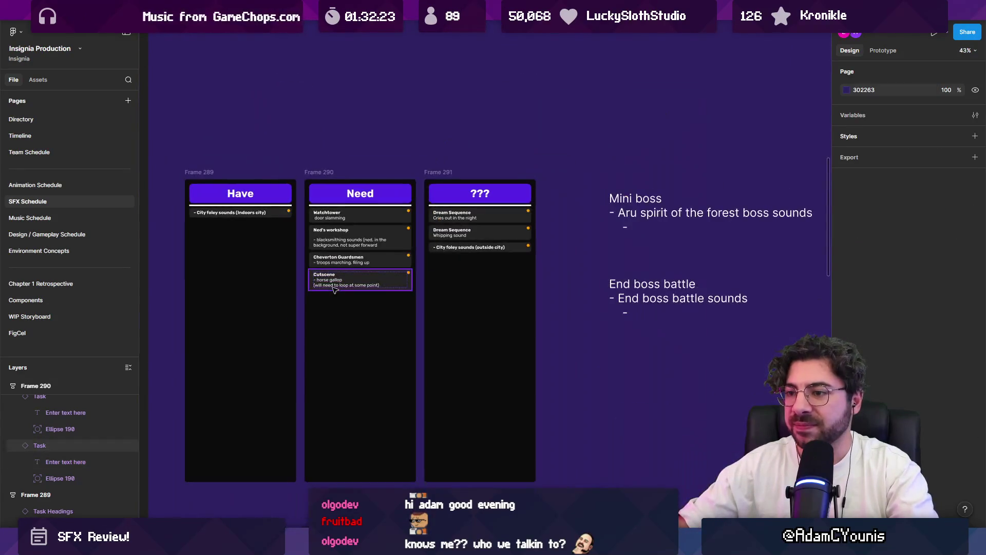
left_click(363, 285)
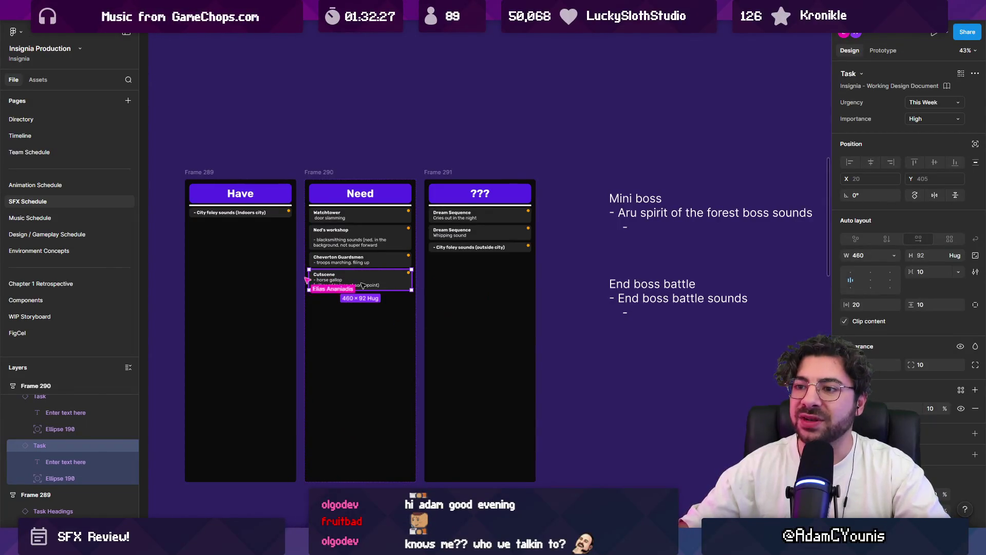
left_click(354, 170)
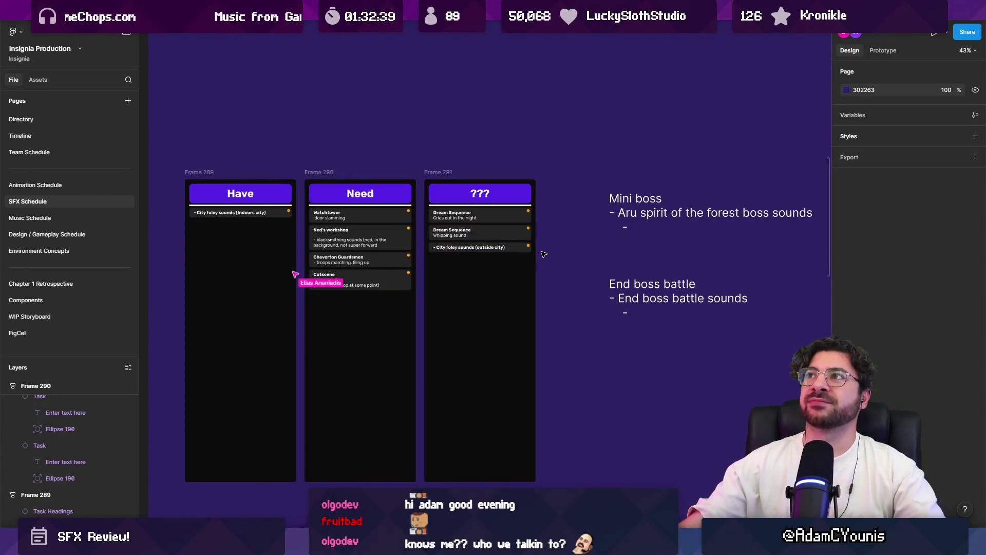
scroll(529, 249, "right", 2)
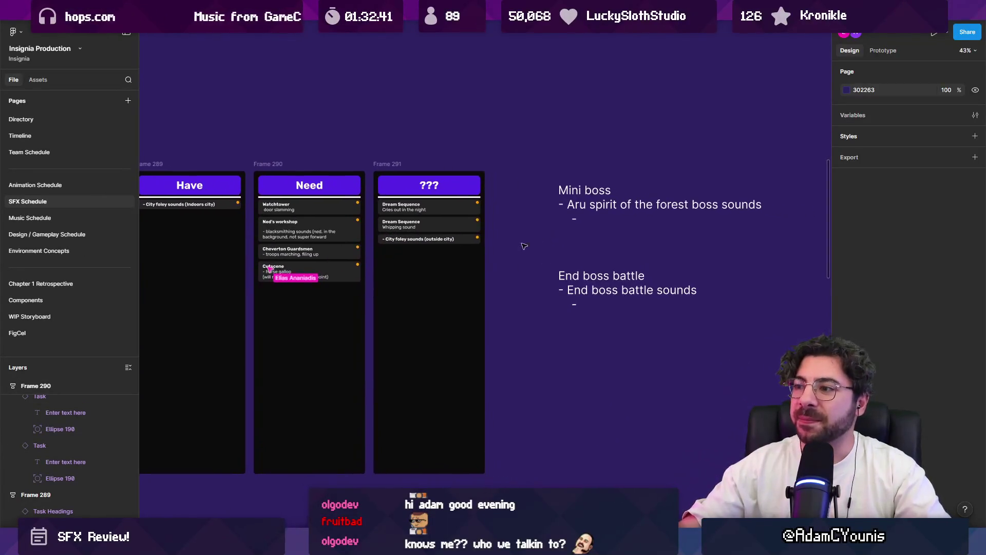
left_click(610, 207)
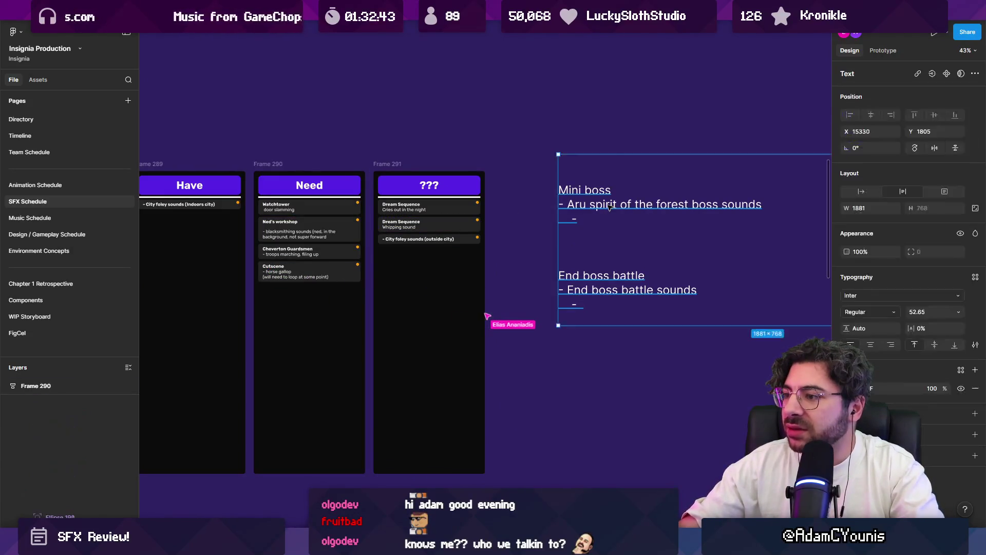
Step: Delete the blank lines before End boss battle in the boss notes
double_click(579, 206)
left_click(578, 218)
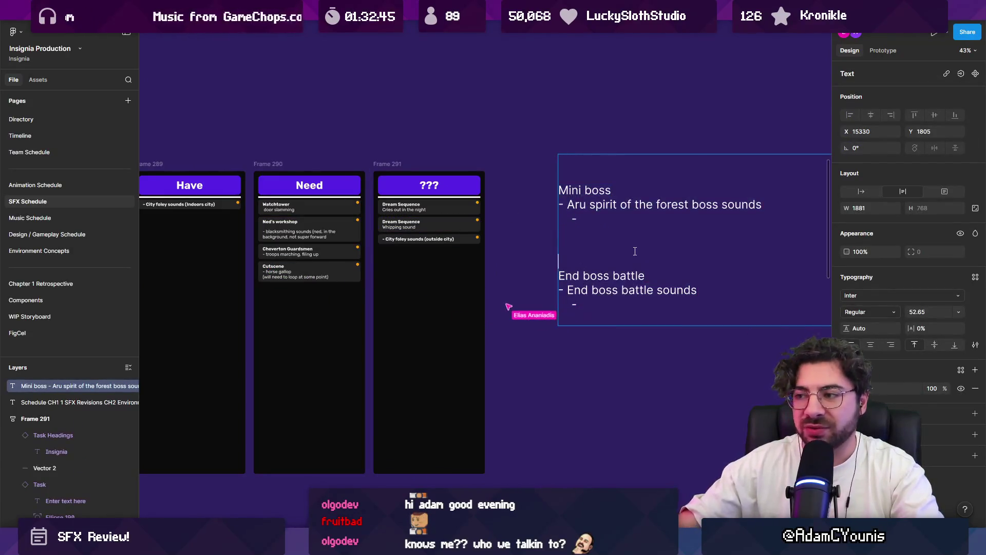
key("Delete")
key("Delete")
key("Delete")
key("alt+shift+Left")
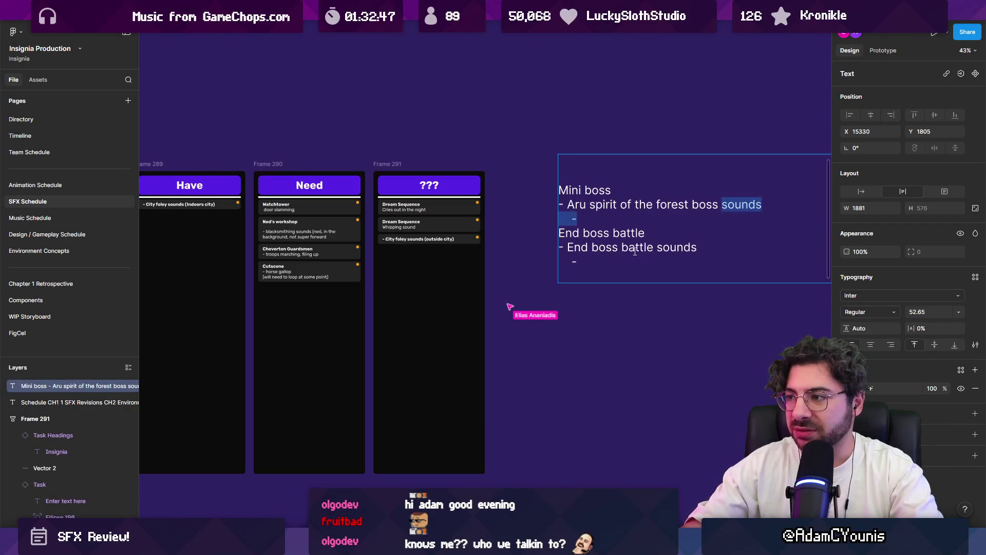
key("alt+shift+Right")
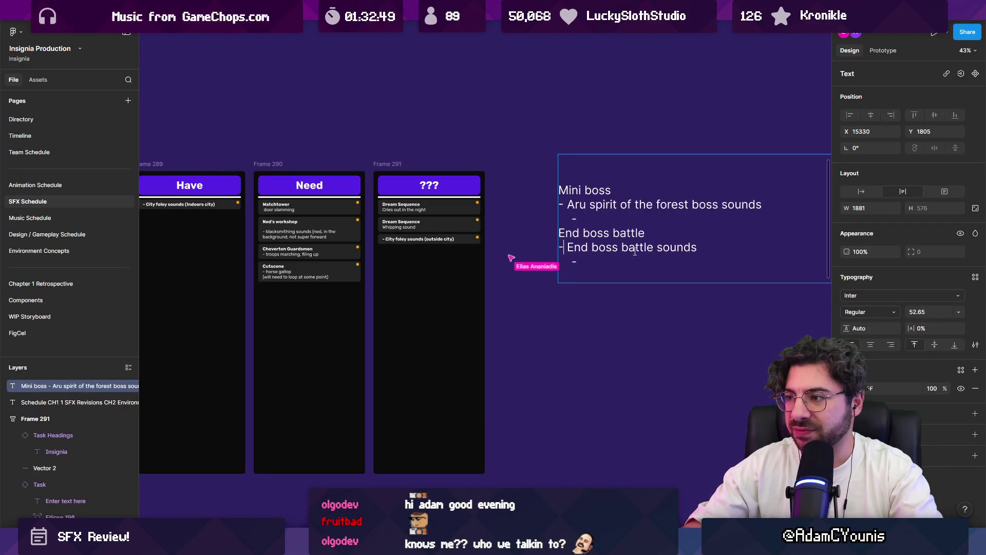
Step: Make the End boss battle and Mini boss headings bold
key("Right")
key("shift+End")
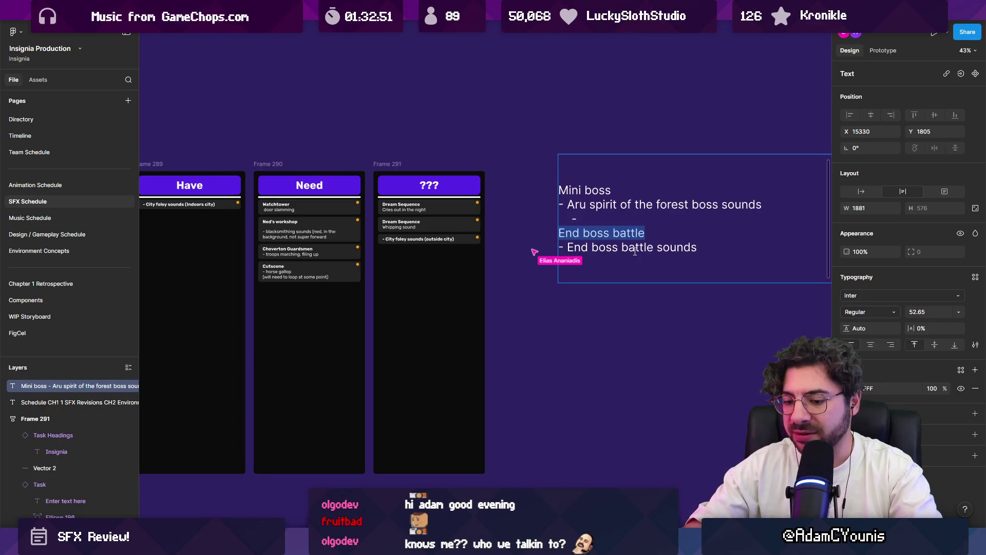
key("ctrl+b")
key("ctrl+Home")
key("shift+End")
key("ctrl+b")
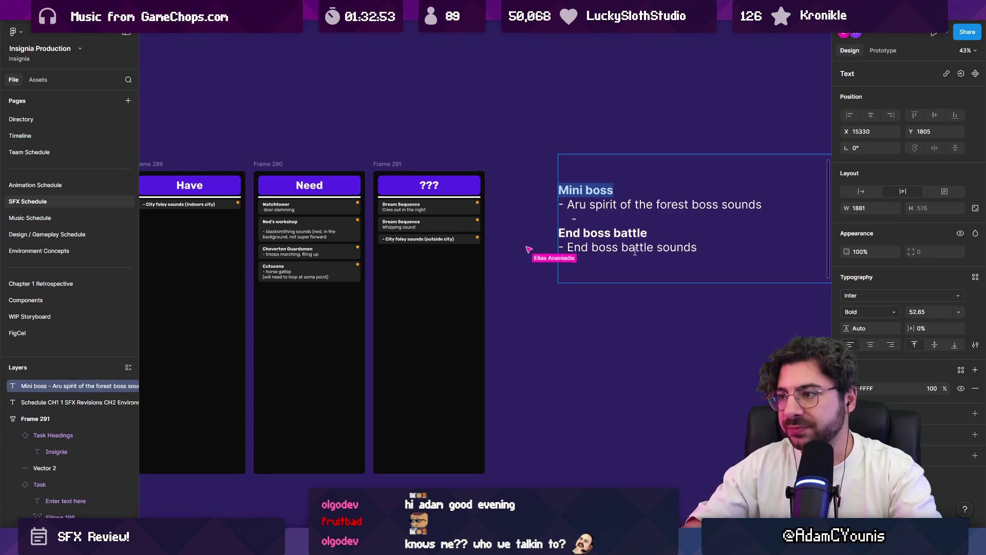
key("Left")
key("Down")
key("Down")
key("Down")
Step: Remove the empty line above Mini boss and reselect the boss notes box
key("Escape")
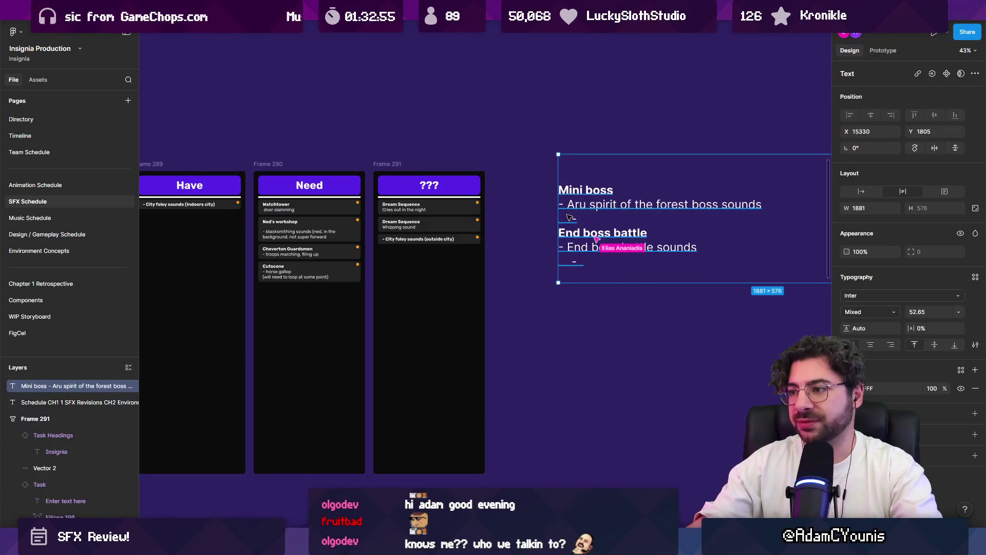
key("Return")
left_click(584, 281)
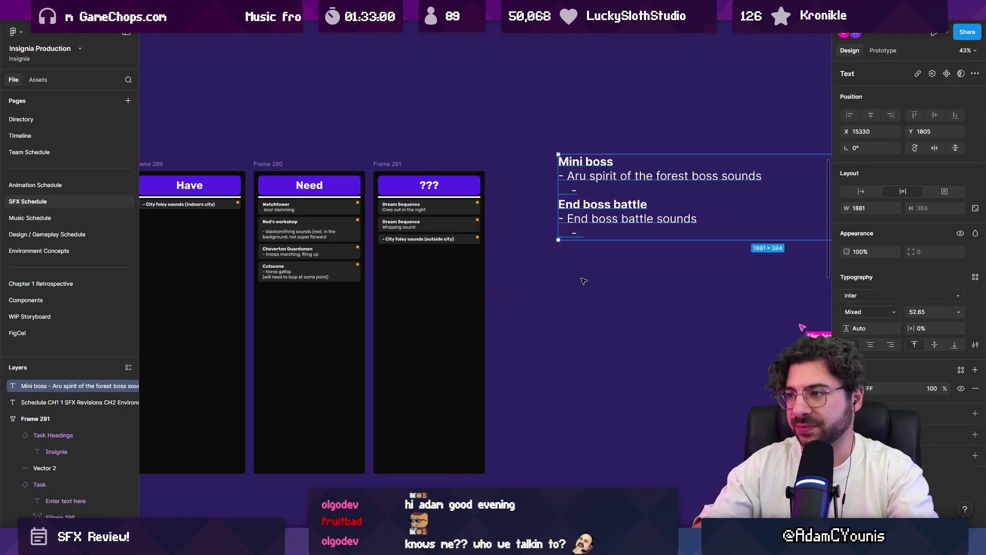
key("Escape")
key("Escape")
left_click(591, 195)
scroll(484, 159, "down", 3)
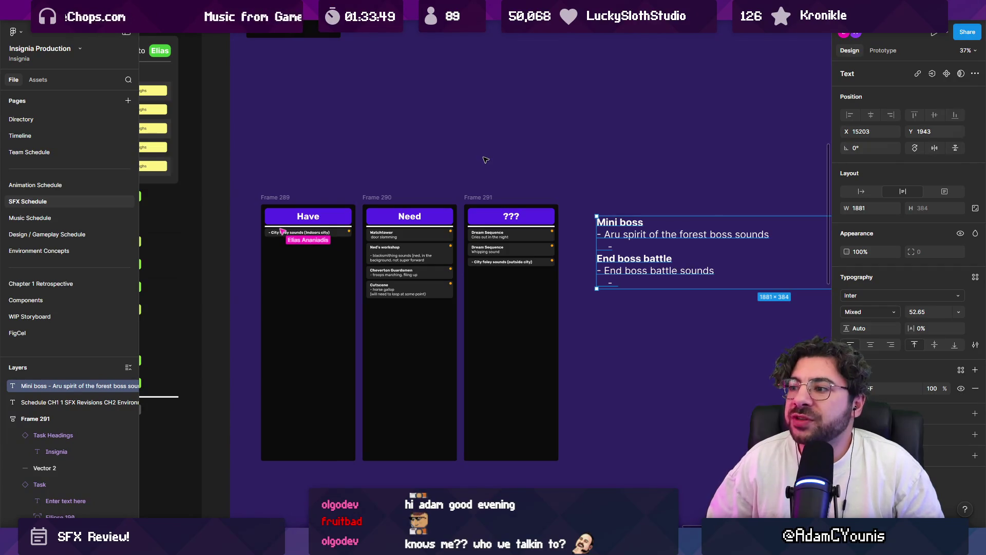
left_click_drag(245, 178, 564, 352)
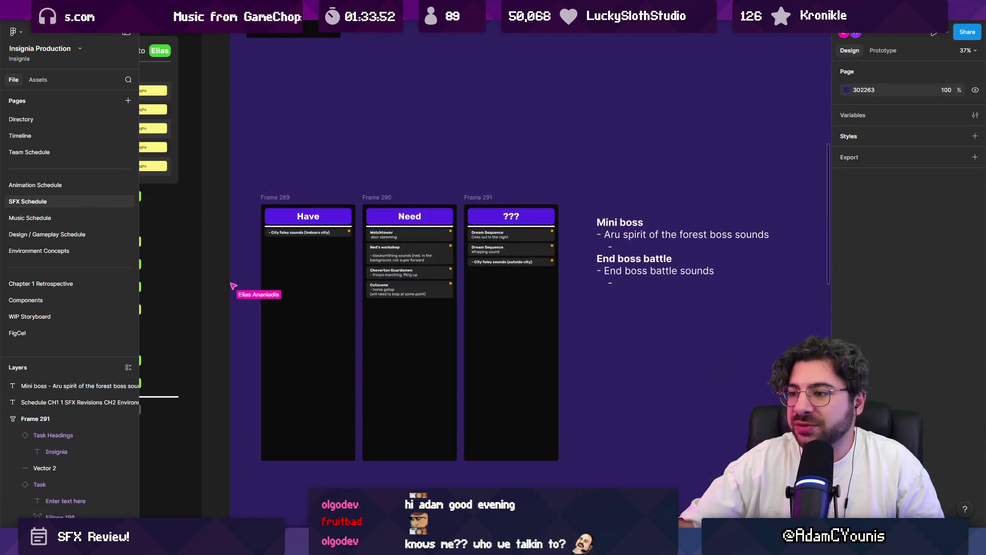
mouse_move(761, 478)
left_mouse_down()
mouse_move(550, 213)
mouse_move(251, 163)
left_mouse_up()
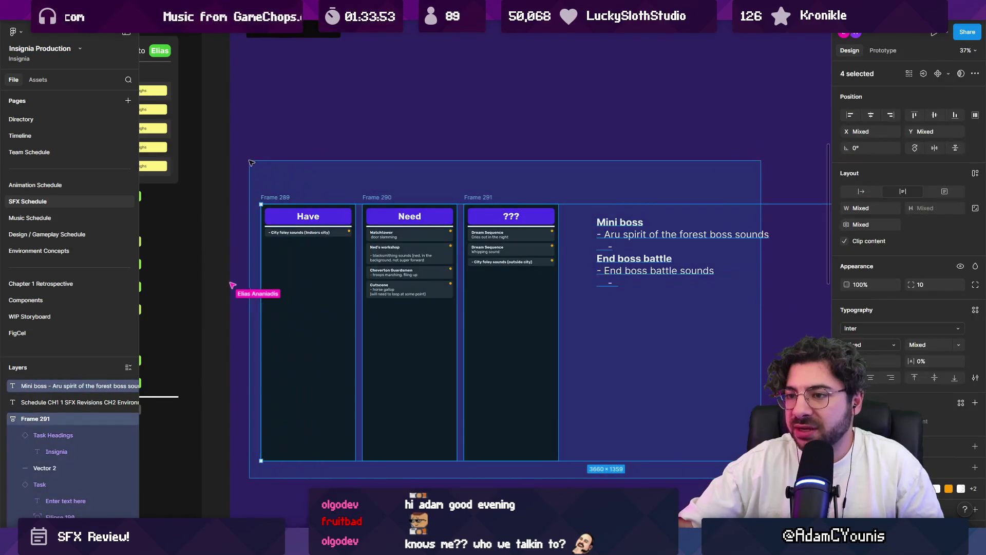
left_click(257, 164)
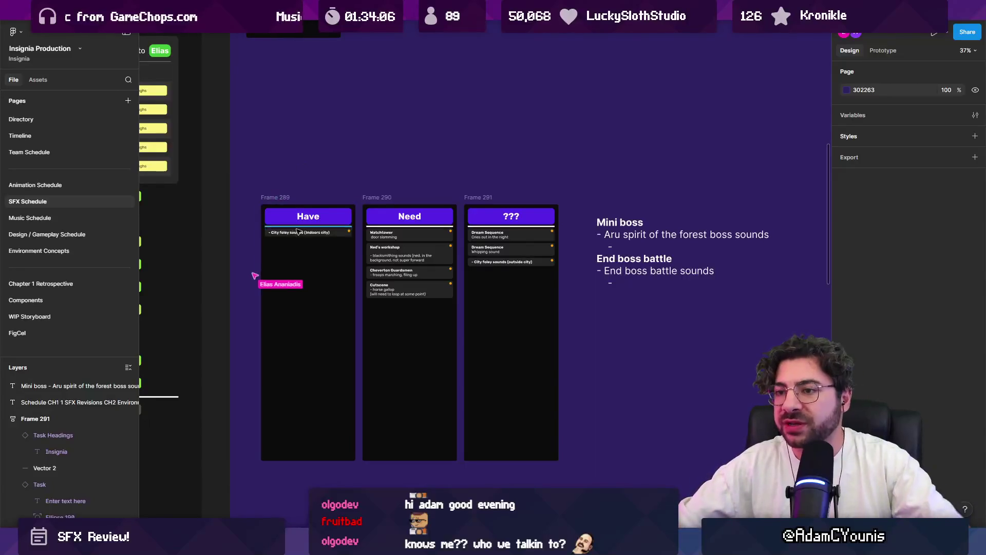
Step: Zoom out and step through the Watchtower and Cutscene cards on the board
scroll(348, 253, "up", 5)
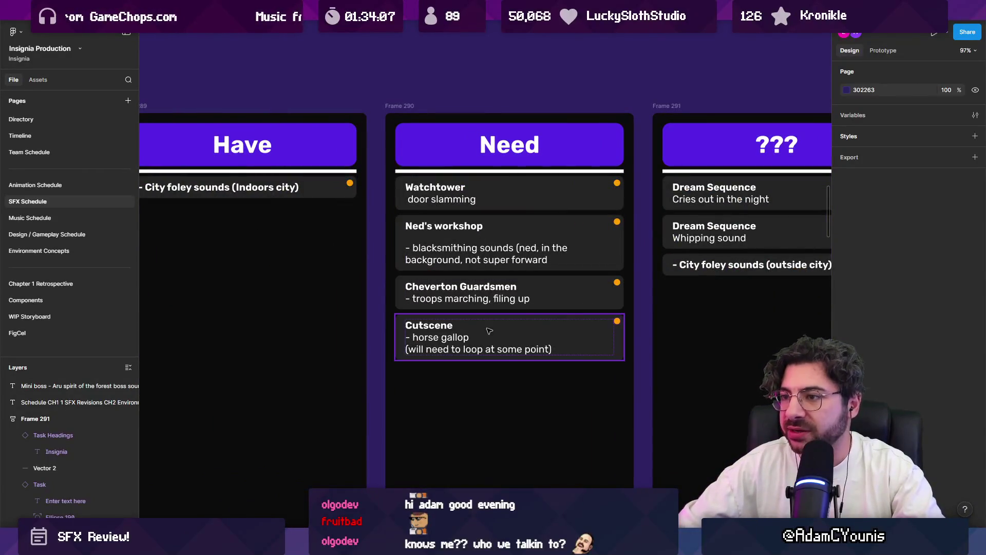
left_click(488, 203)
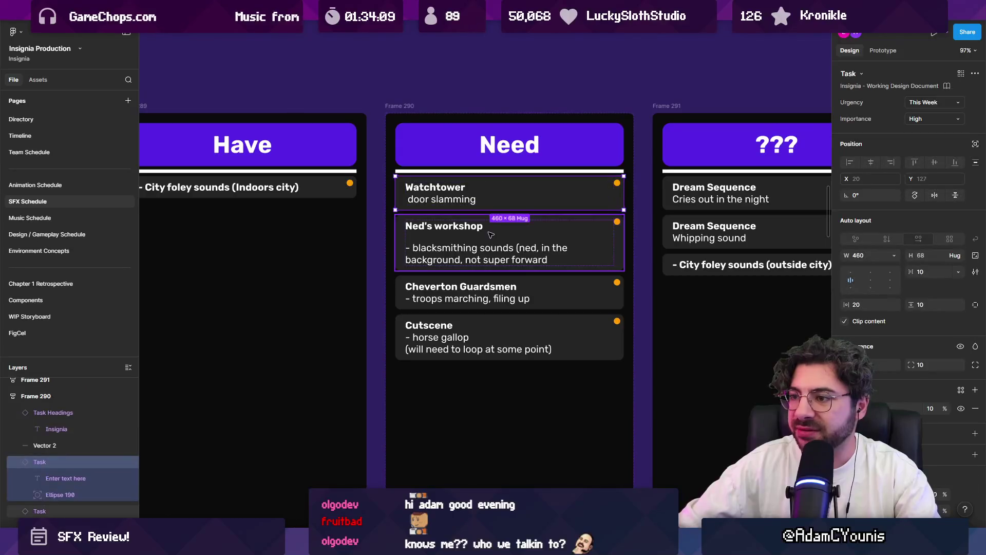
key("Tab")
key("Tab")
key("Tab")
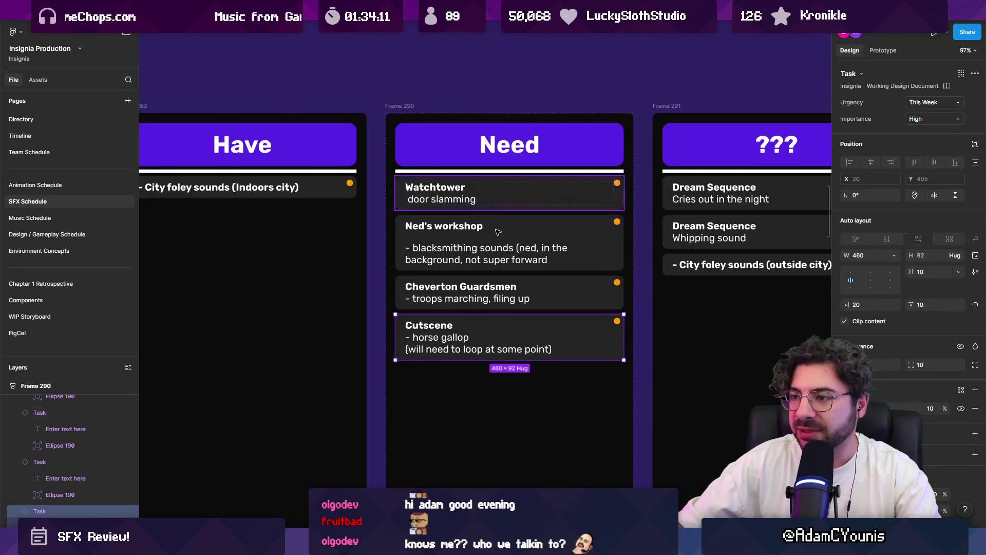
left_click(476, 89)
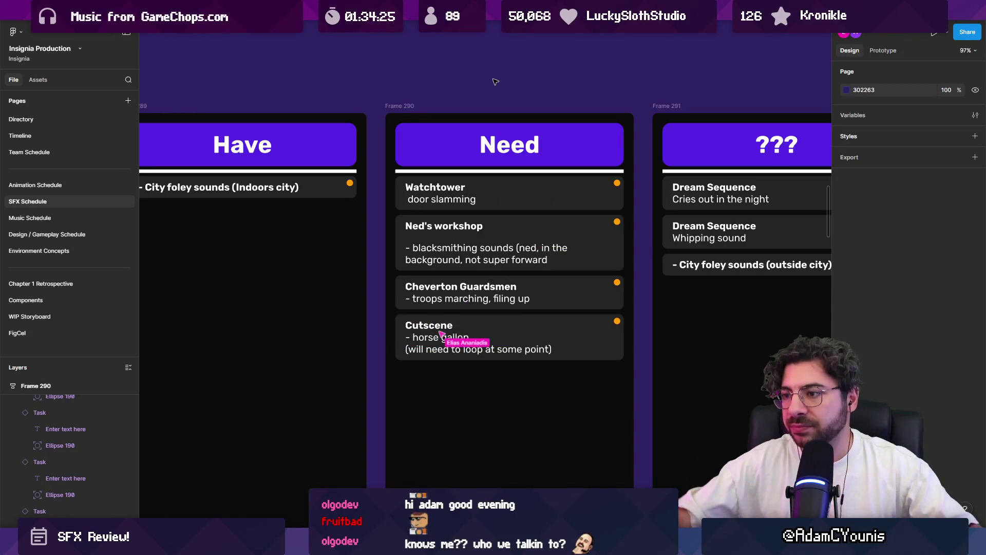
Step: Change the Ned's workshop card to read 'hammer on anvil sounds', then switch to Unity
double_click(516, 246)
double_click(462, 248)
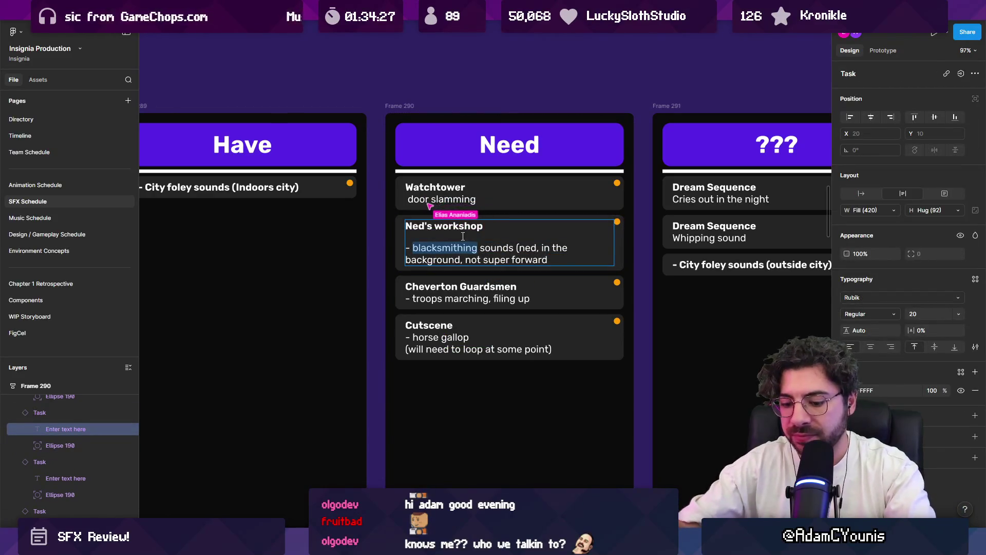
type("hammer on anvil")
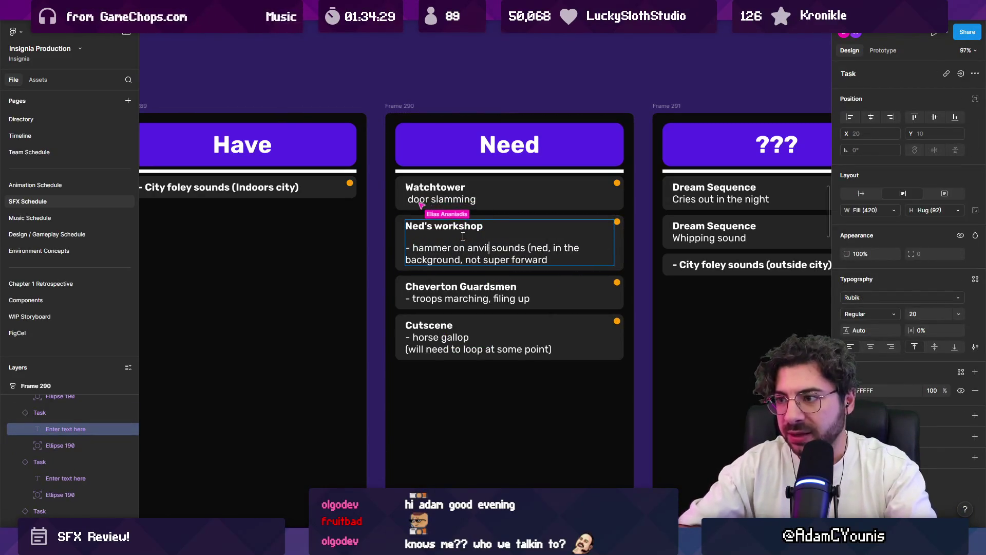
key("Escape")
key("Escape")
left_click(423, 198)
scroll(423, 198, "down", 2, "ctrl")
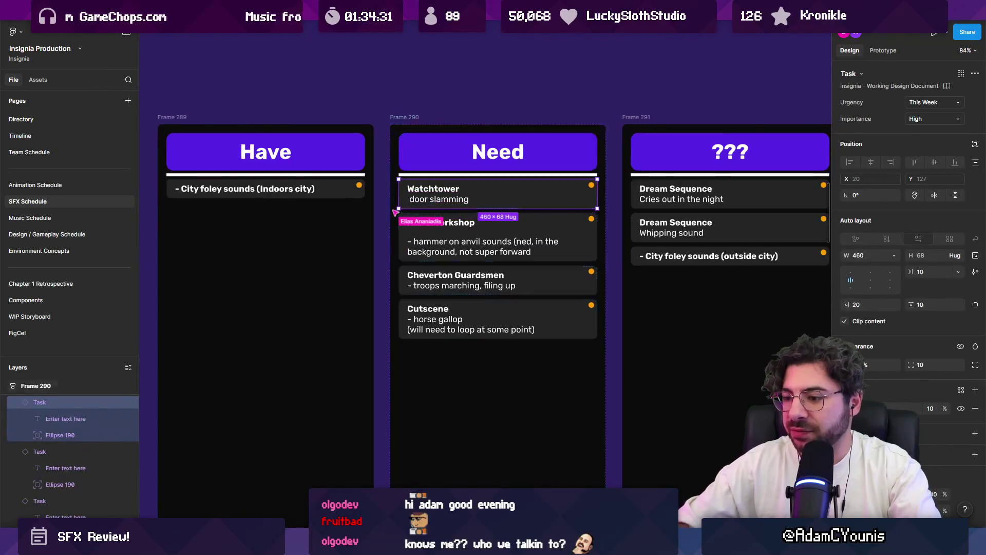
key("alt+Tab")
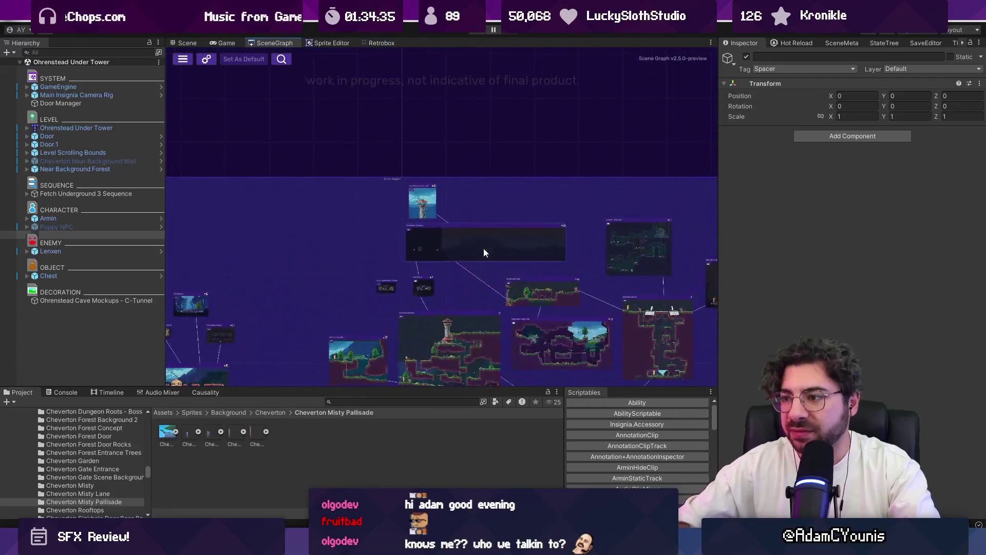
Step: Open the Ridgelands level from the SceneGraph and zoom toward the watchtower
scroll(245, 264, "up", 5)
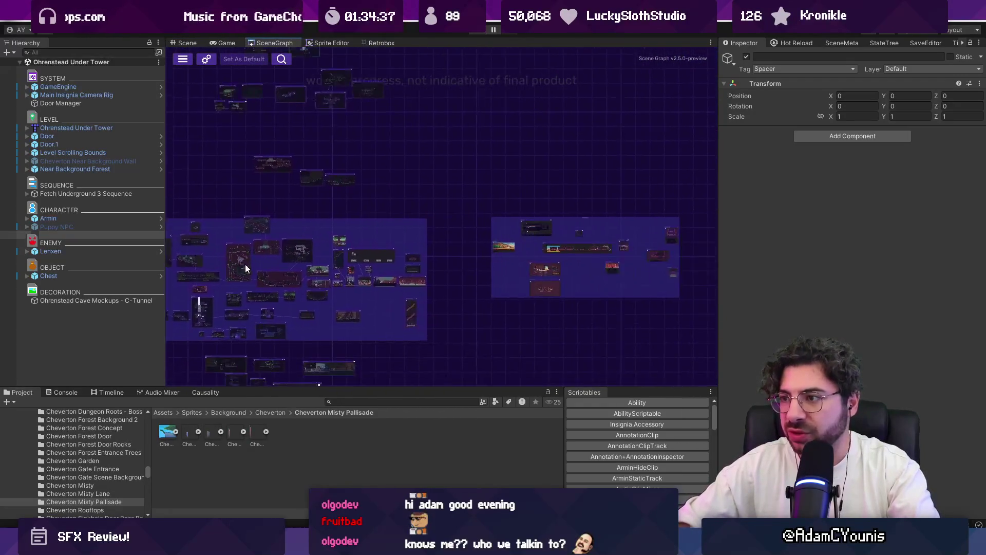
double_click(411, 259)
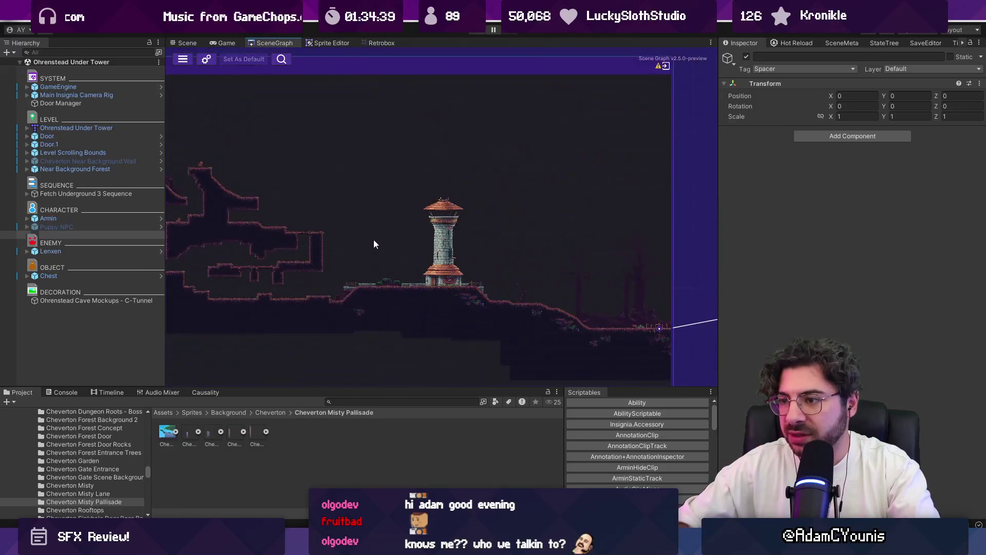
left_click(188, 45)
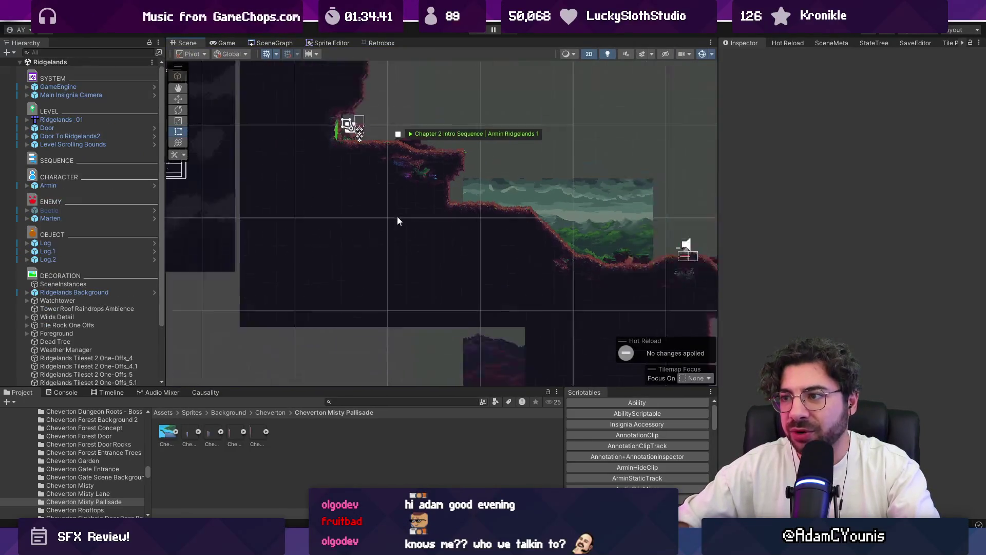
scroll(303, 157, "up", 2)
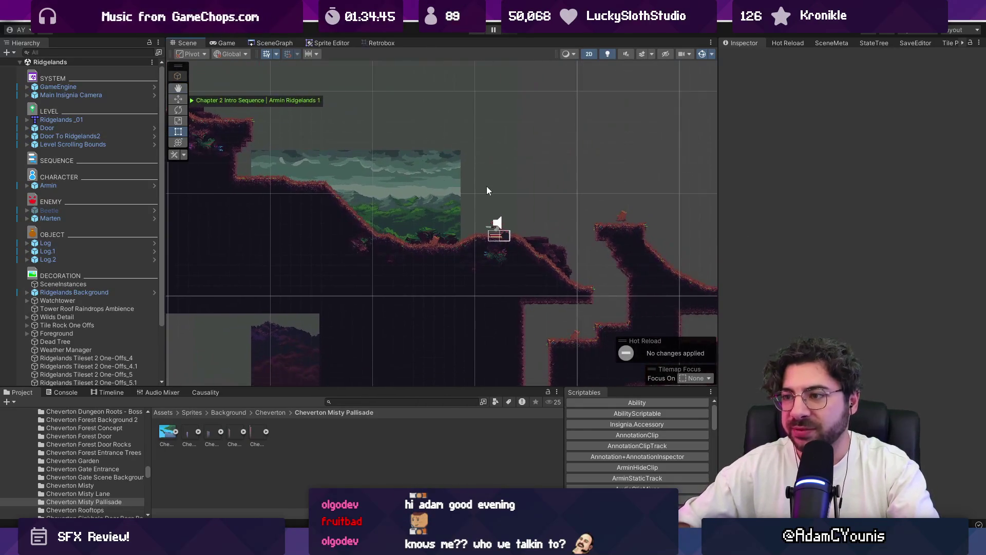
scroll(462, 267, "up", 3)
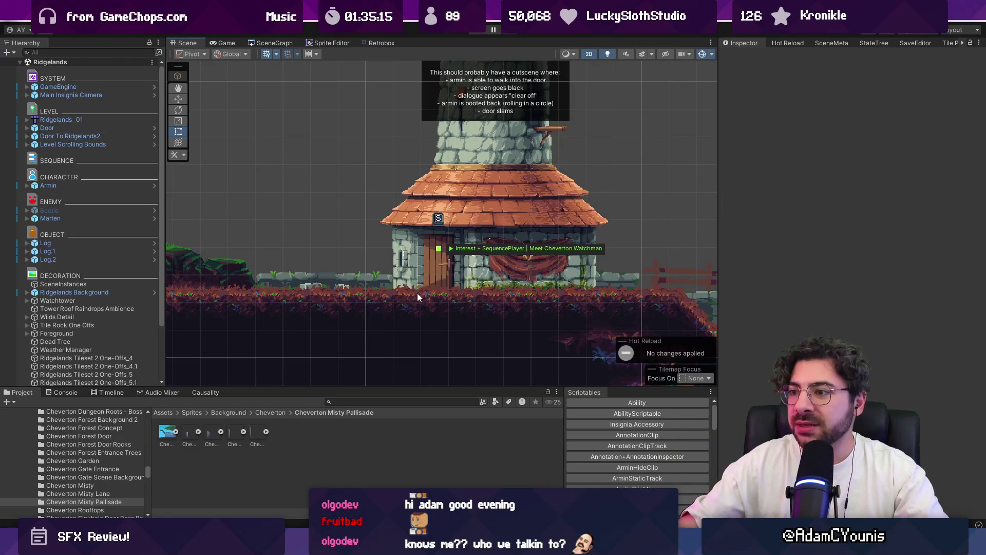
Step: Enlarge the bottom panel, zoom onto the watchtower door, then return to Figma
left_click_drag(424, 387, 425, 382)
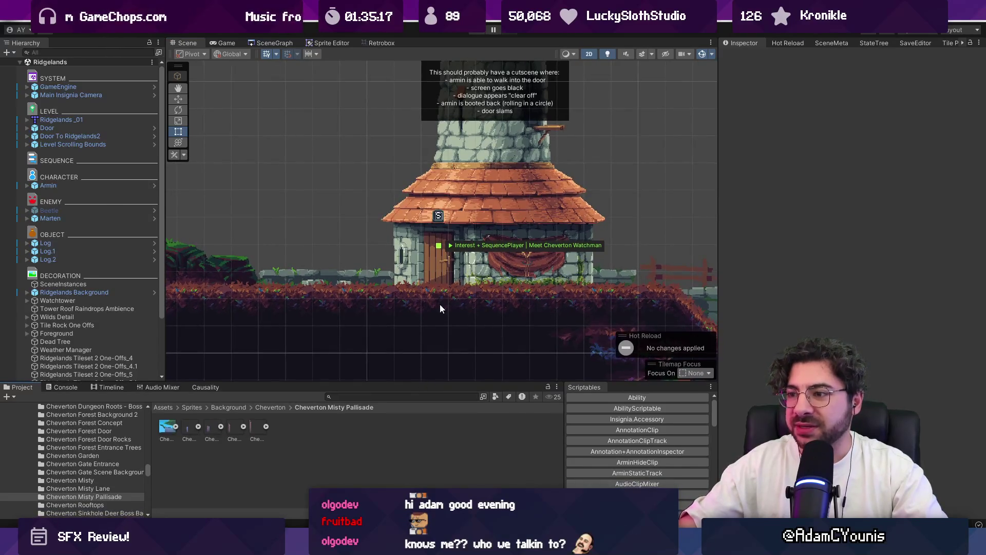
scroll(442, 285, "up", 5)
scroll(444, 245, "up", 2)
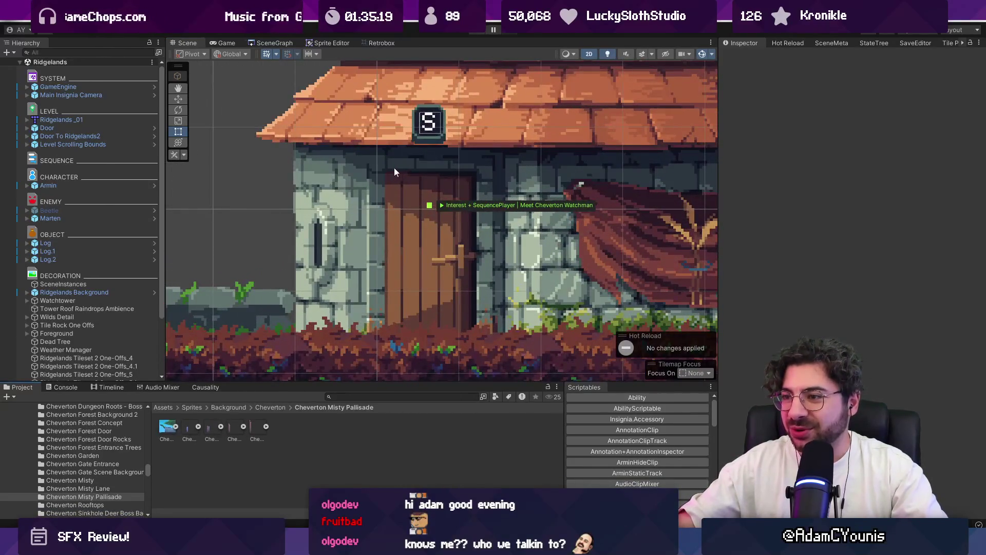
scroll(470, 267, "down", 8)
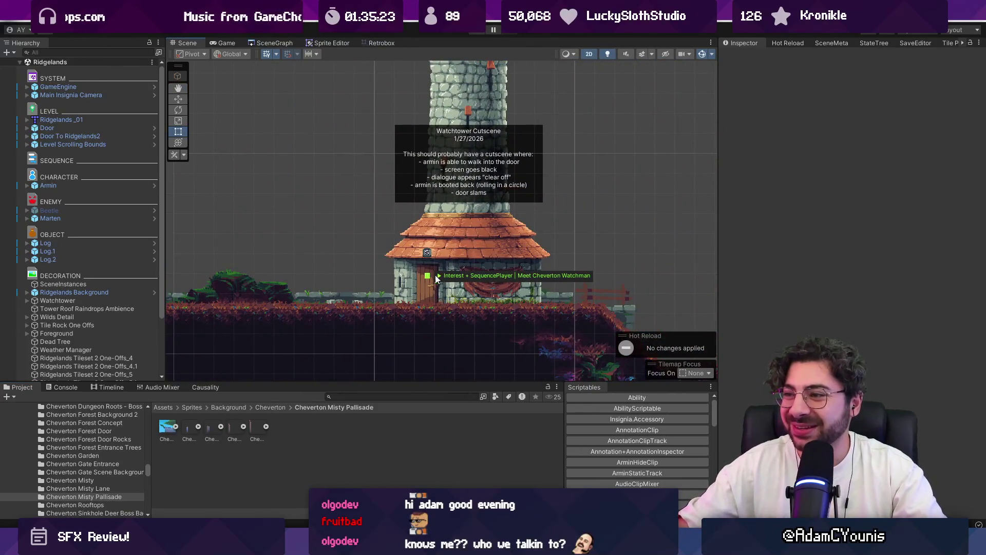
scroll(445, 246, "up", 1)
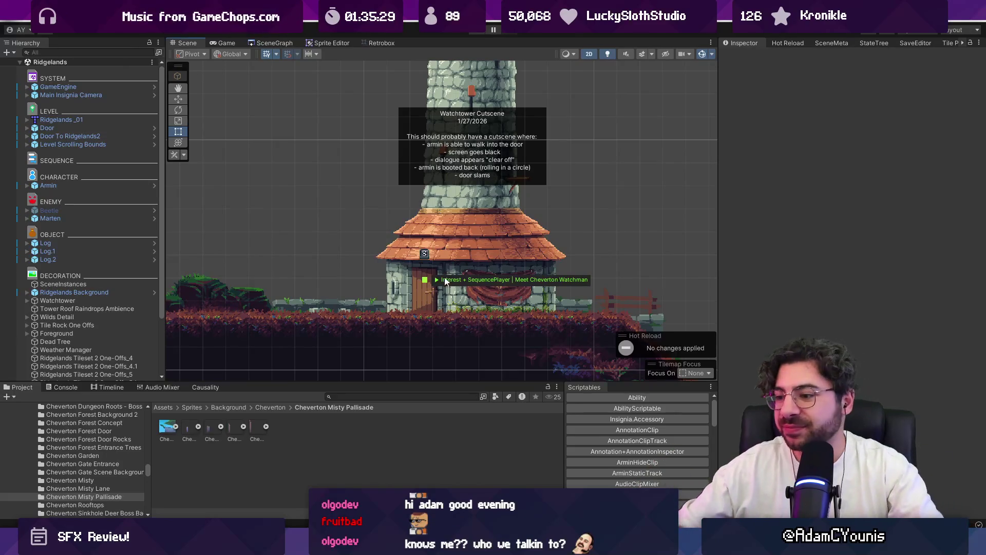
mouse_move(335, 546)
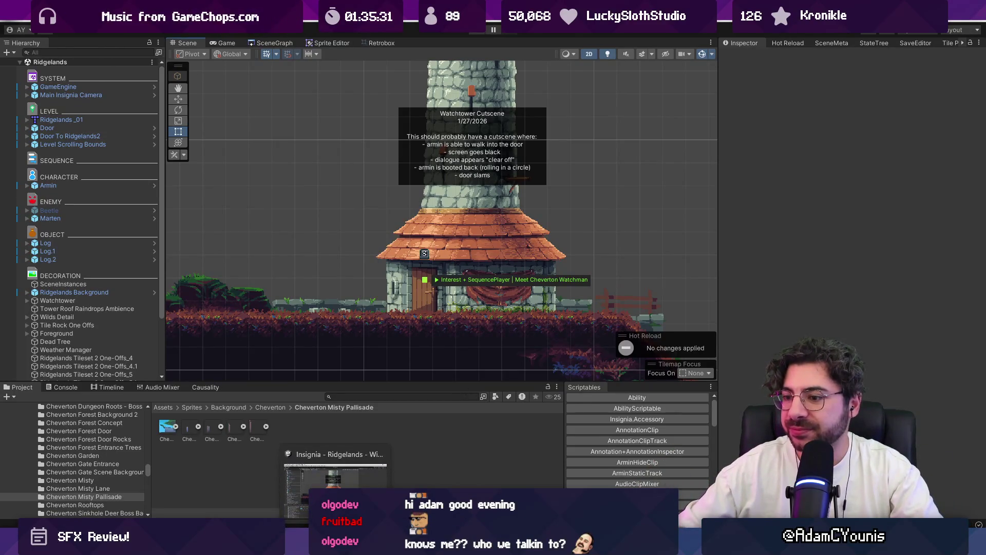
left_click(336, 545)
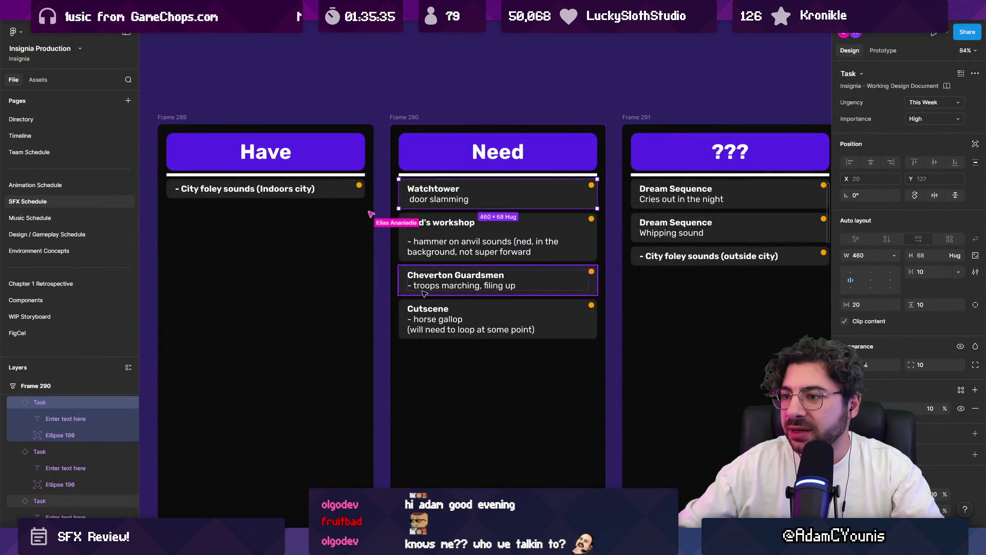
Step: Select the Cheverton Guardsmen card in Figma, then return to Unity's SceneGraph tab
left_click(450, 280)
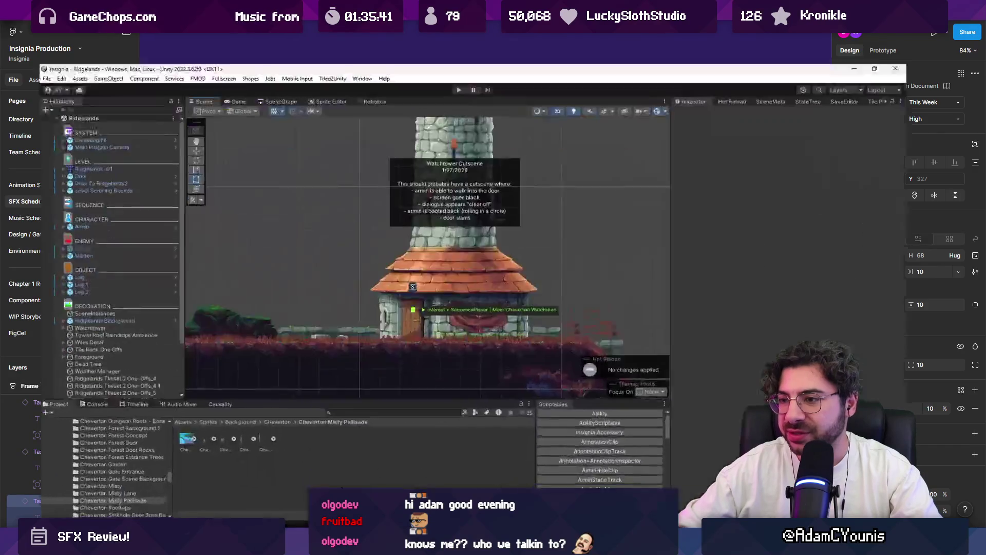
key("alt+Tab")
left_click(269, 43)
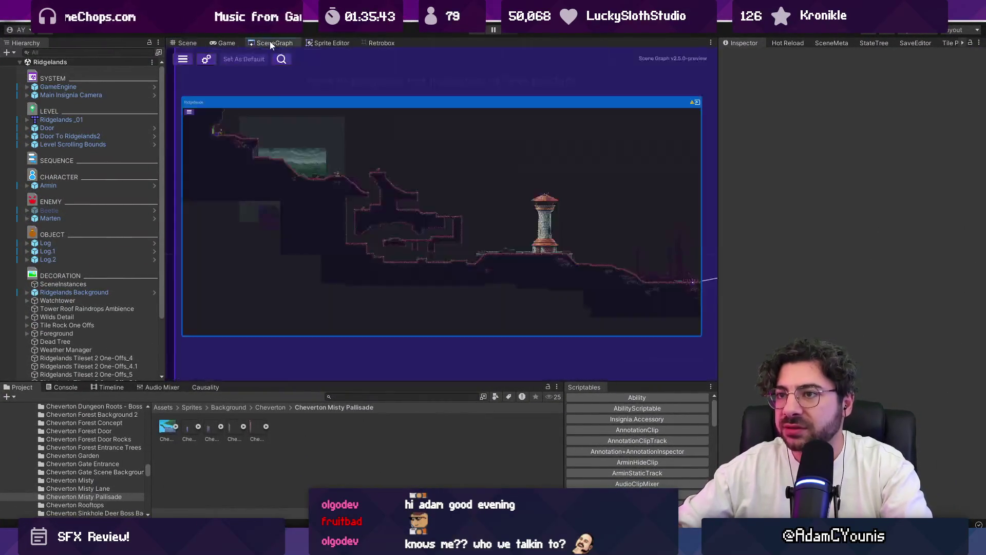
Step: Open Cheverton Square and set the GameEngine's Progress State to NoProgress via 'noprog' search
double_click(504, 249)
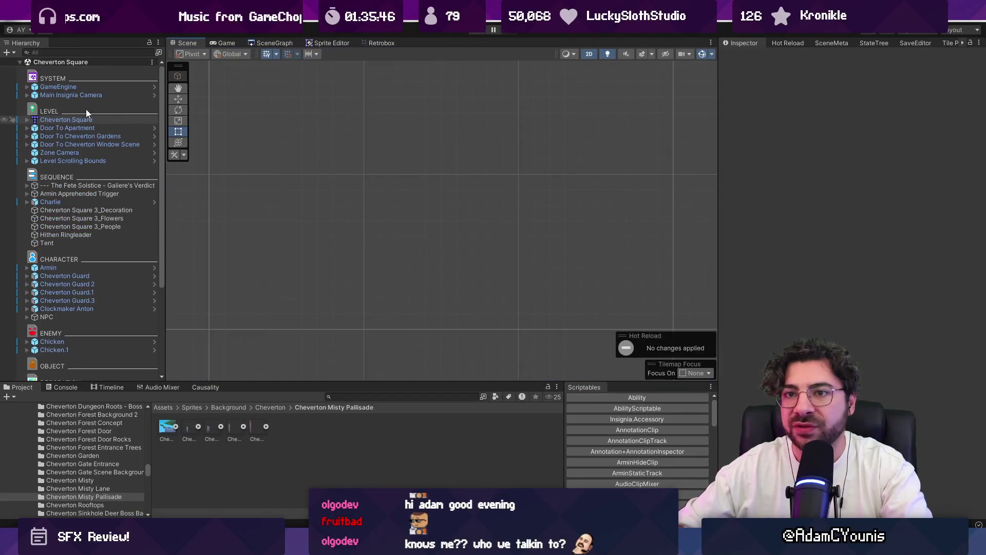
left_click(82, 95)
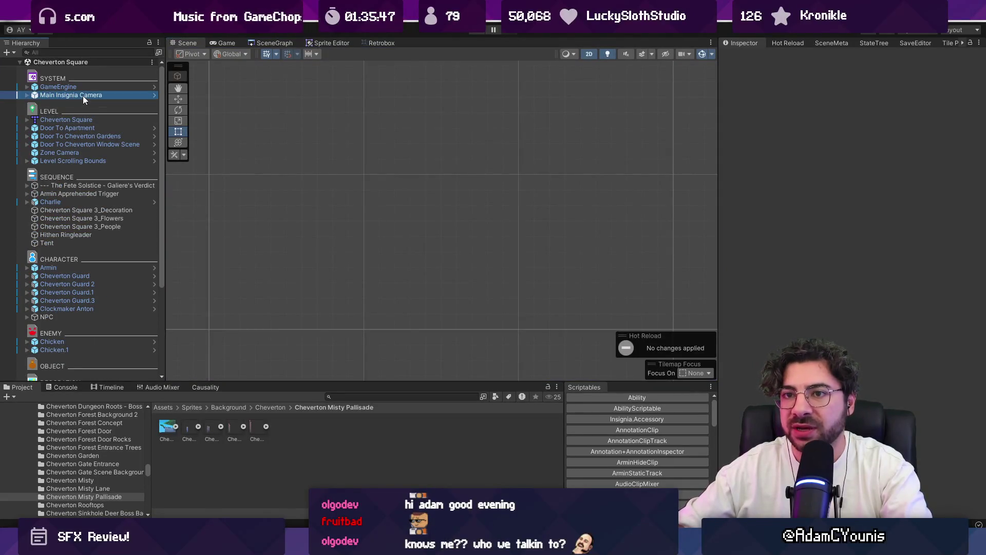
left_click(94, 88)
left_click(972, 179)
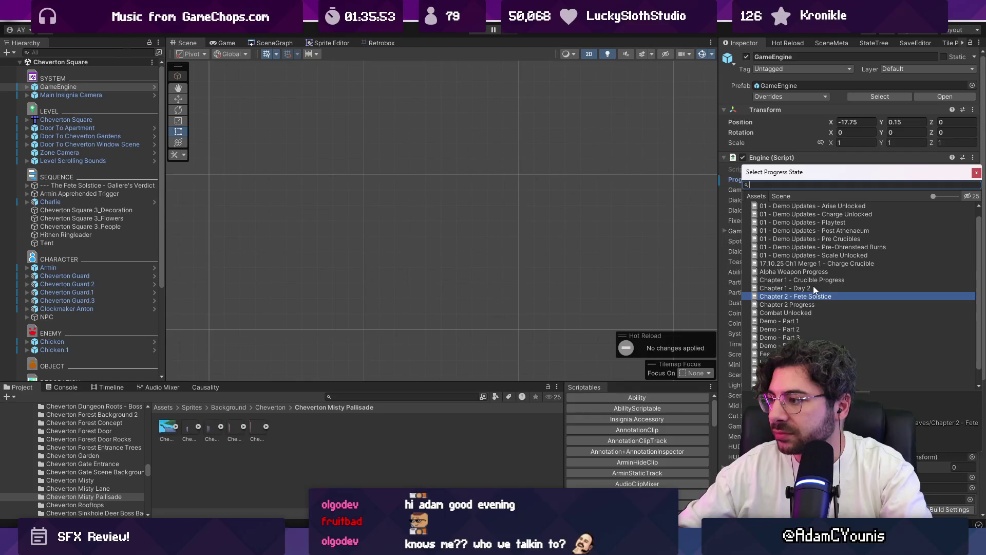
scroll(812, 286, "up", 1)
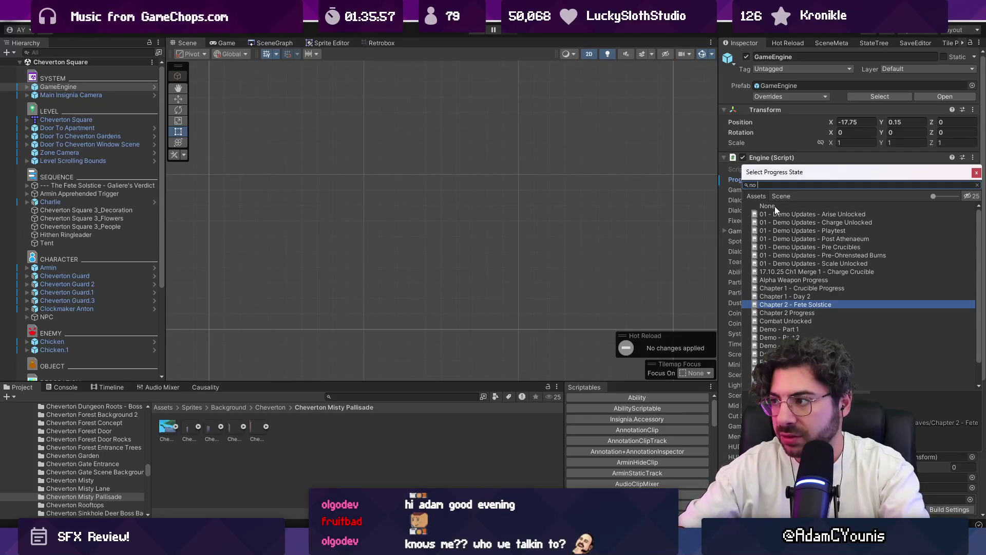
type("noprog")
key("Return")
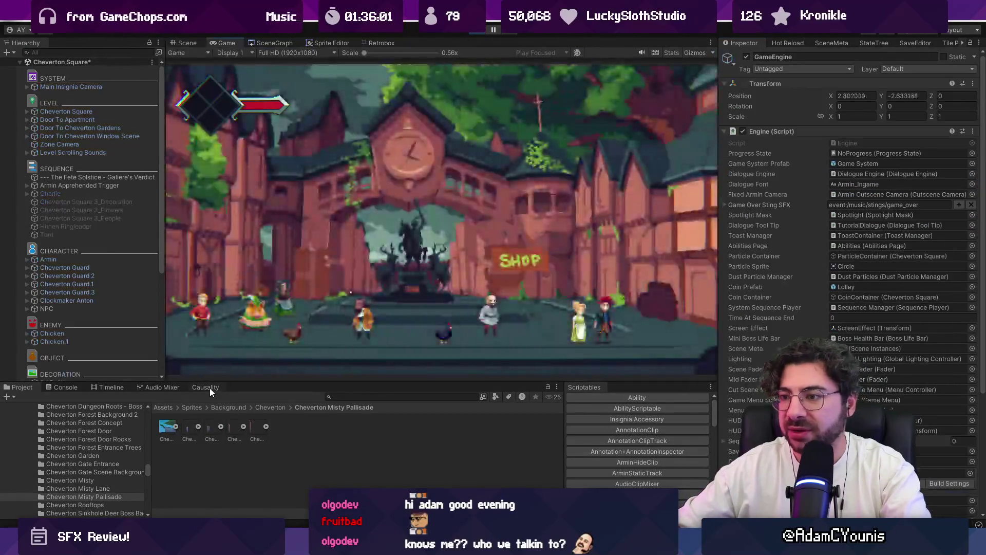
Step: Watch the Cheverton Square playtest with the Causality panel shown, then stop it
left_click(210, 387)
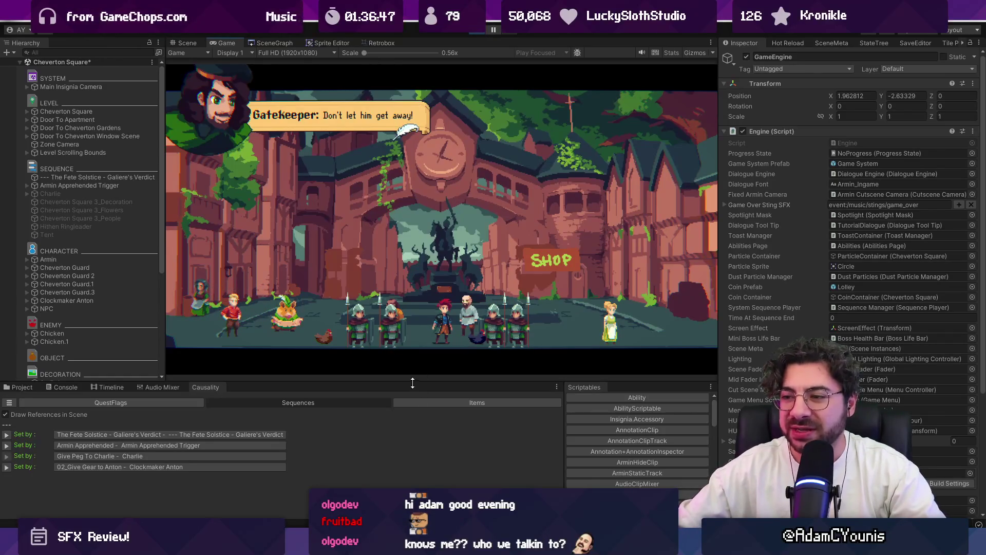
mouse_move(413, 383)
left_mouse_down()
mouse_move(414, 392)
mouse_move(415, 377)
left_mouse_up()
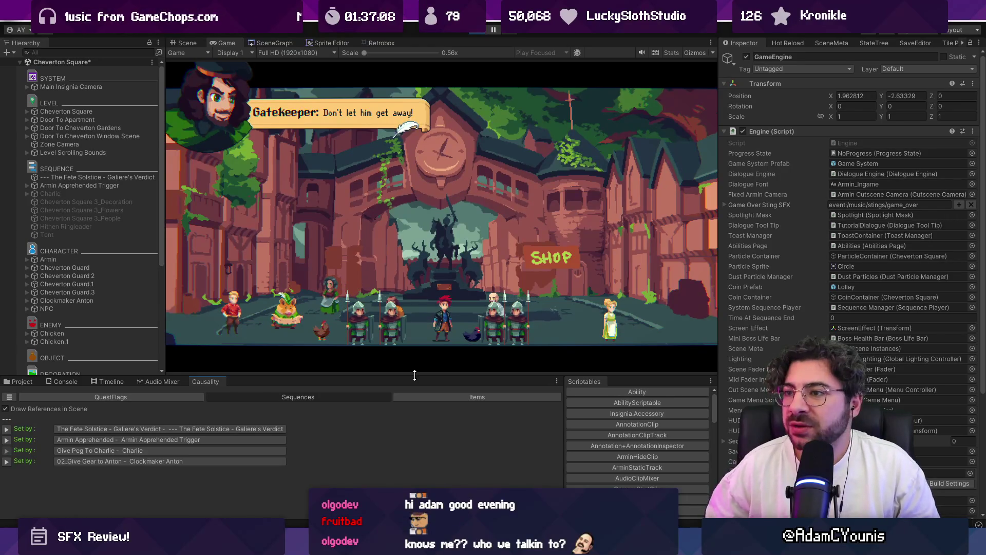
left_click(473, 31)
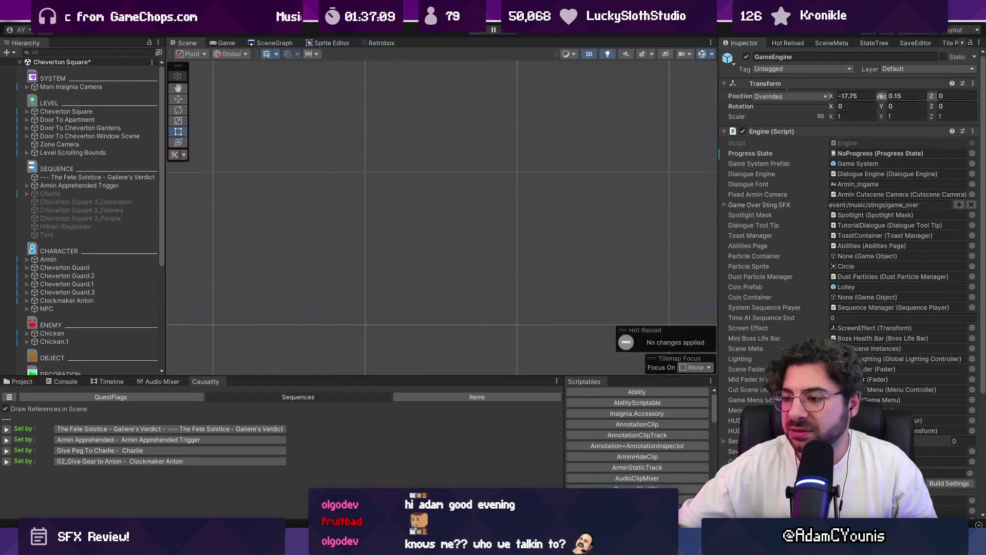
Step: Open Ned's Workshop without saving Cheverton Square, then search Everything for 'ned .ase'
key("alt+Tab")
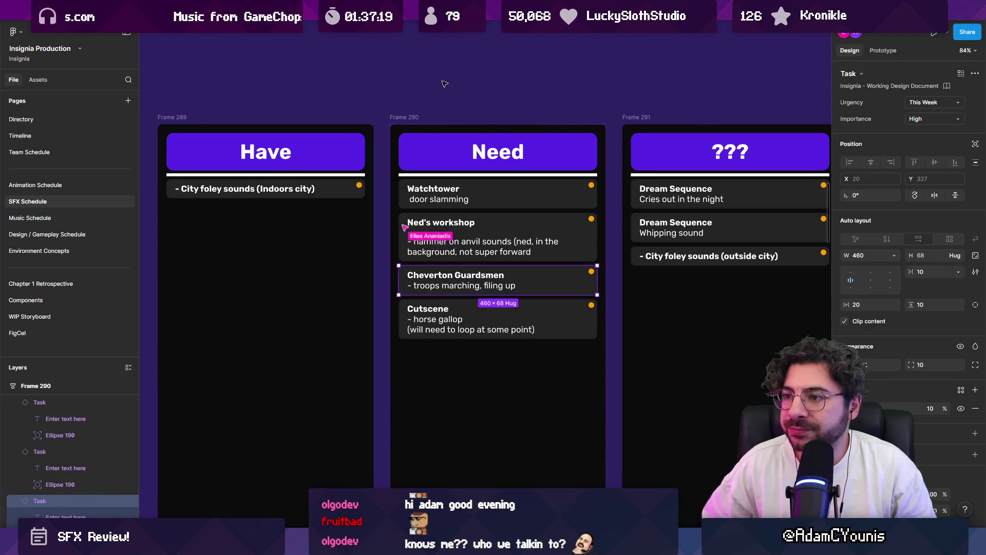
key("alt+Tab")
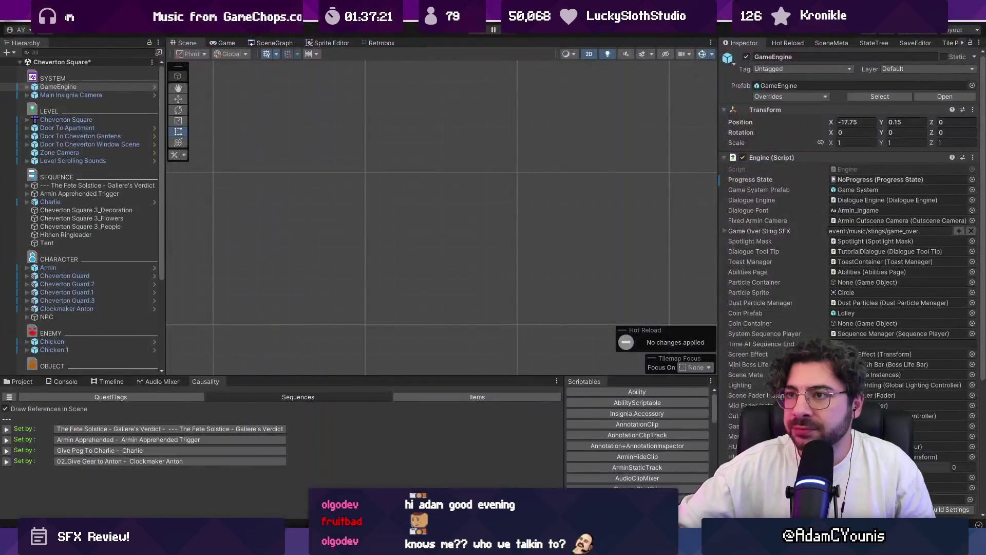
scroll(457, 162, "up", 5)
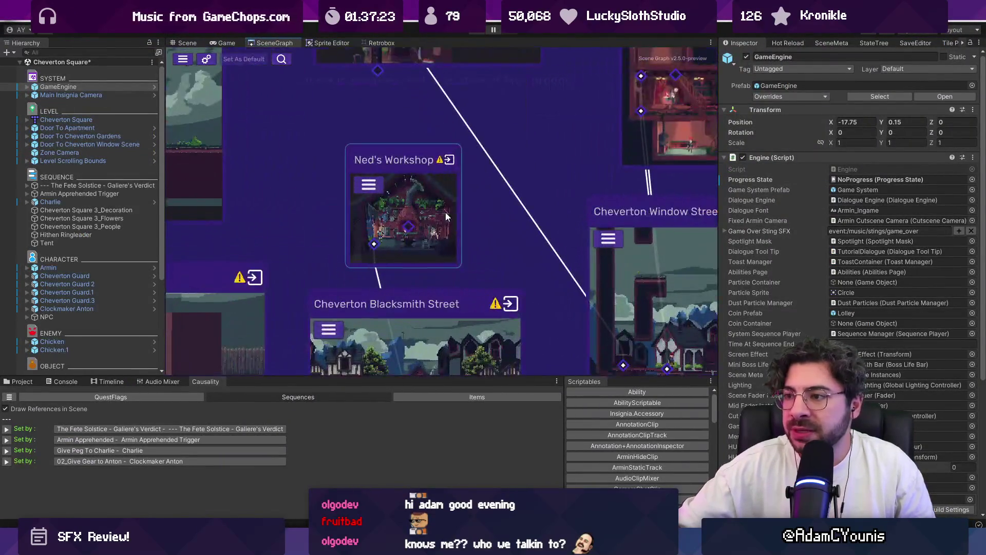
double_click(436, 216)
left_click(509, 296)
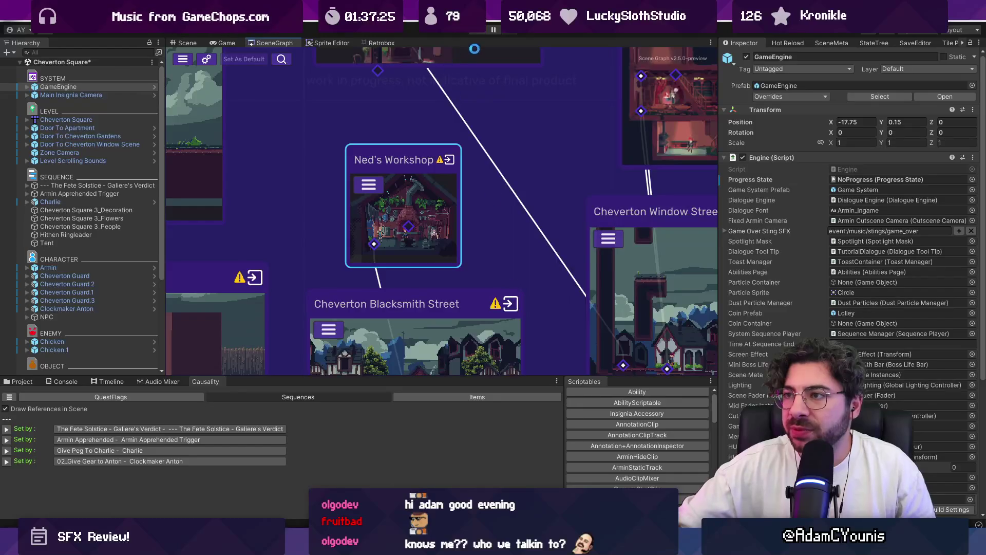
key("ctrl+alt+space")
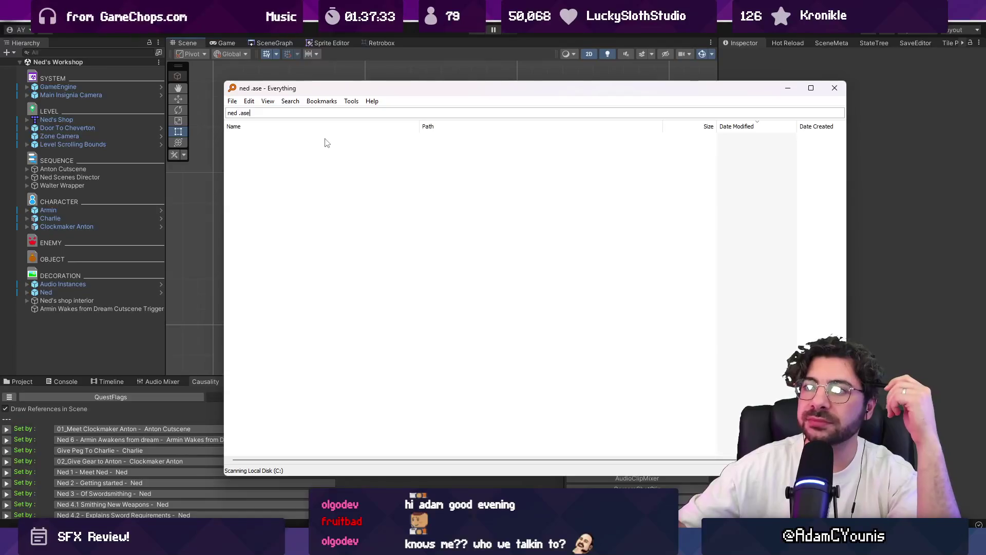
Step: Glance at the Figma schedule board, then return to the Everything search window
key("alt+Tab")
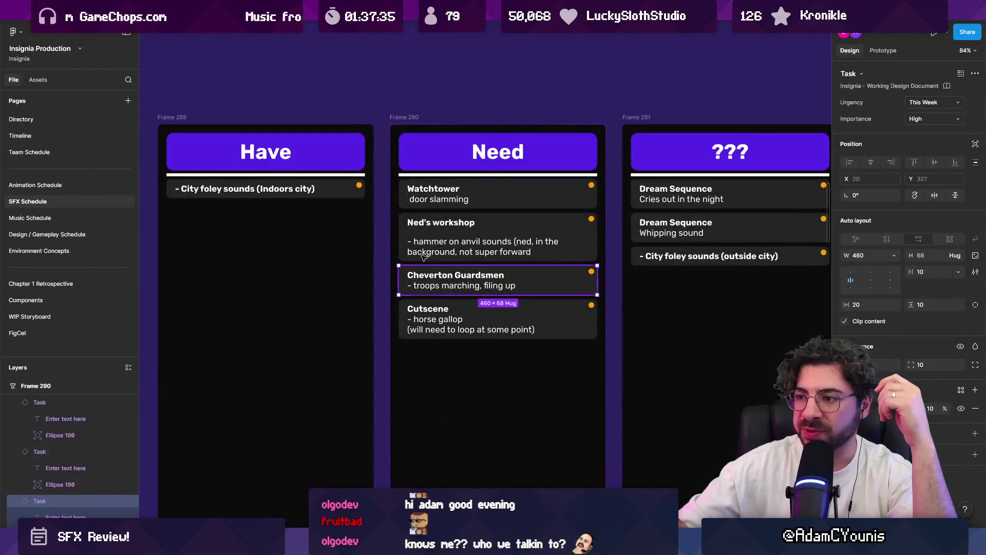
scroll(309, 278, "left", 6)
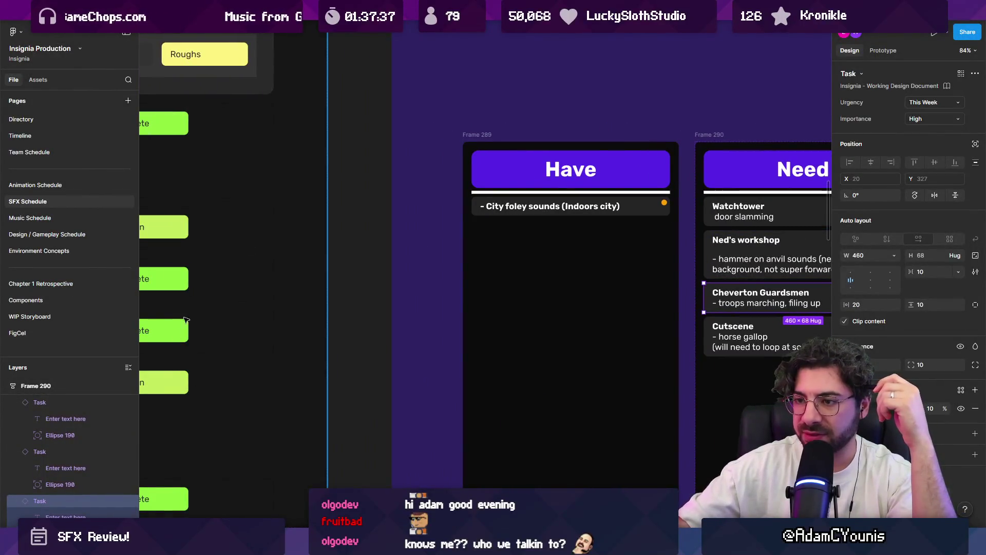
key("alt+Tab")
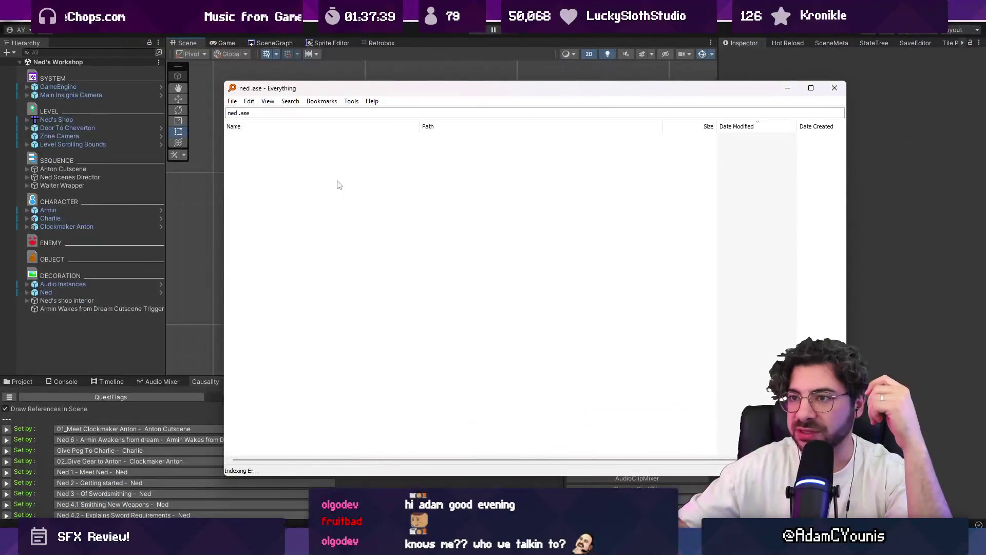
Step: Correct the Everything query to 'ned .ase' and open Ned v2.aseprite back in Aseprite
key("Left")
key("Left")
key("Left")
key("BackSpace")
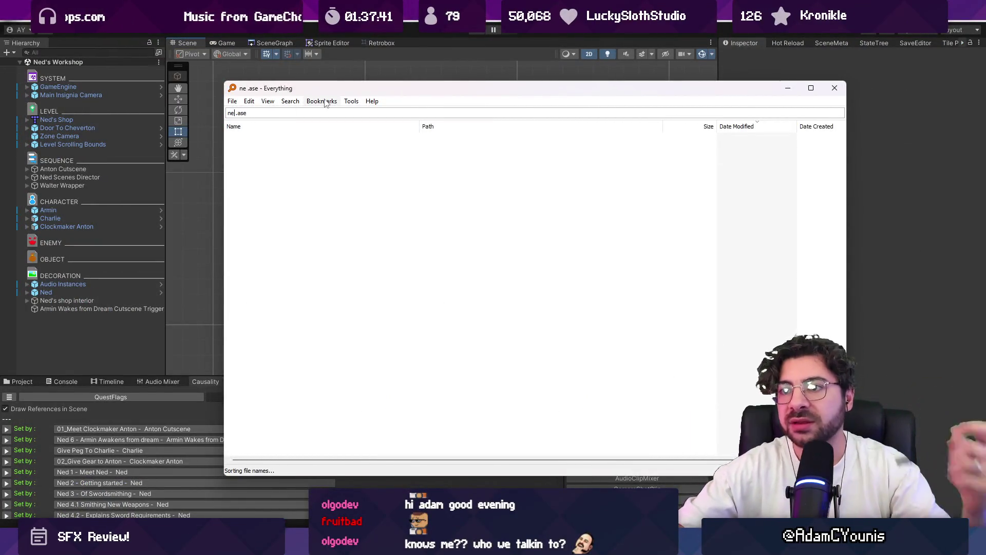
key("Right")
key("End")
key("BackSpace")
key("BackSpace")
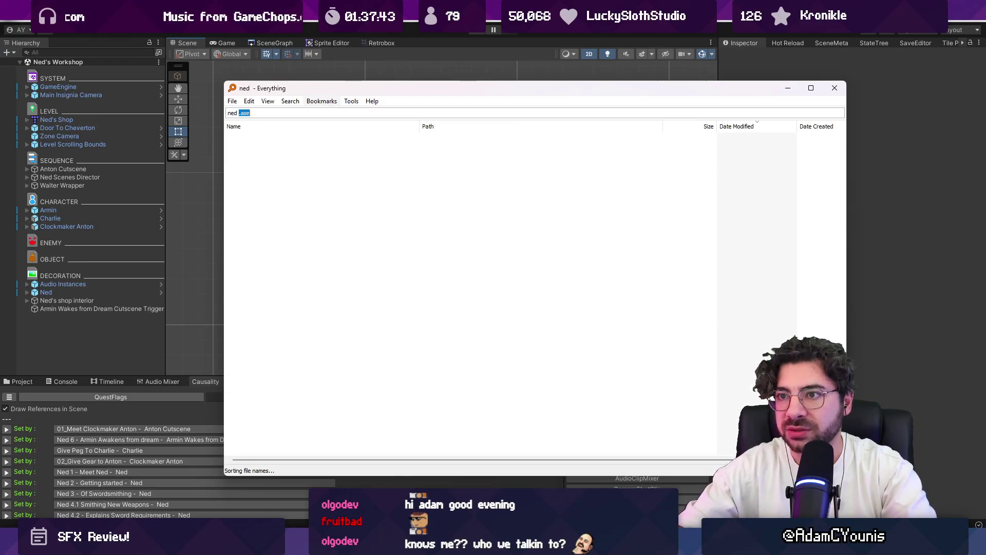
type(".ase")
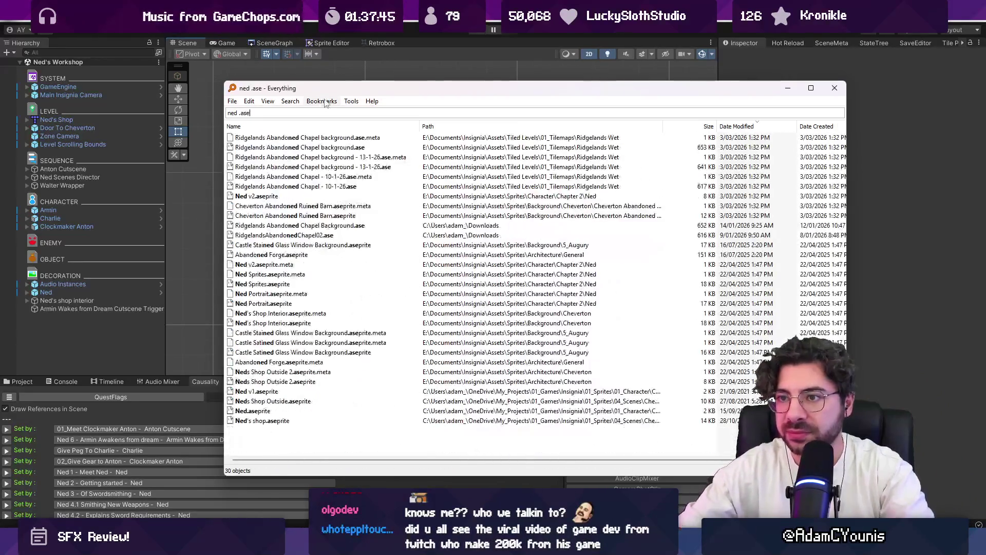
key("Down")
key("Down")
key("Down")
key("Return")
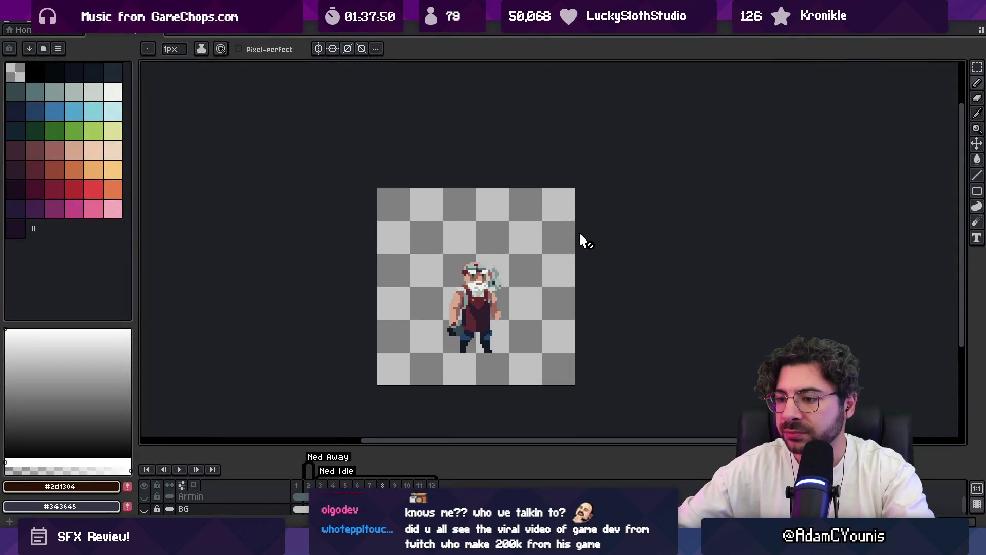
Step: View the second animation frame of Ned and show the Armin and BG layers
left_click(314, 486)
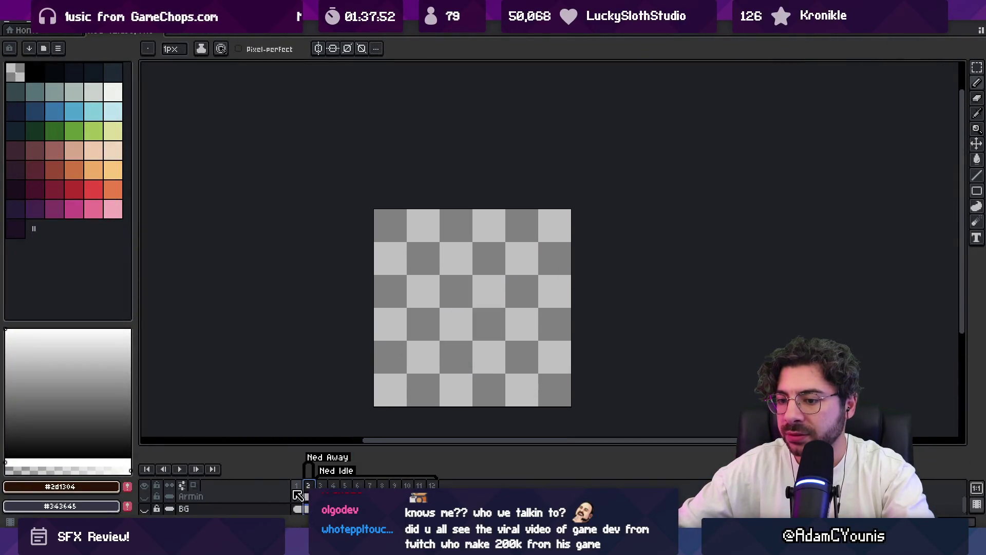
left_click(145, 485)
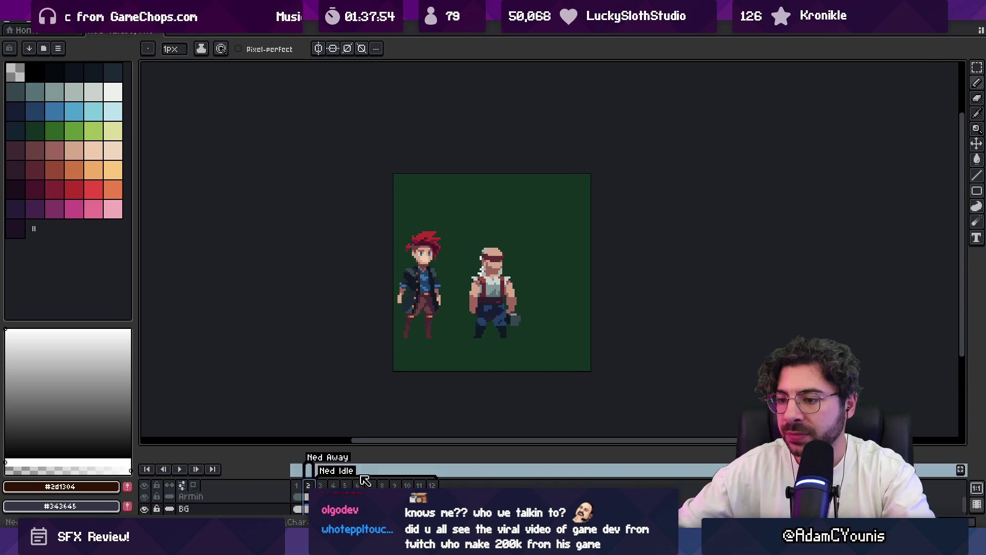
left_click(320, 485)
left_click(306, 494)
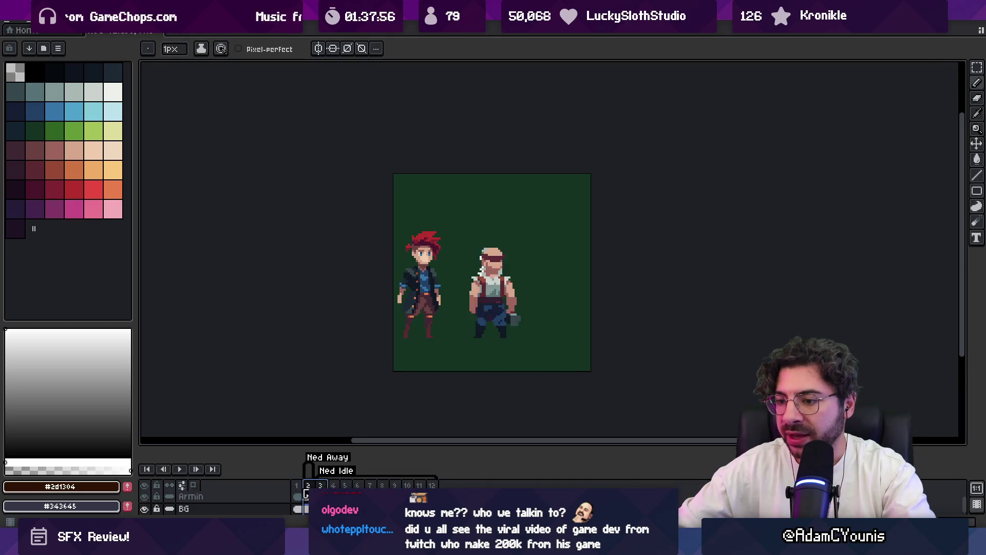
scroll(464, 301, "down", 1)
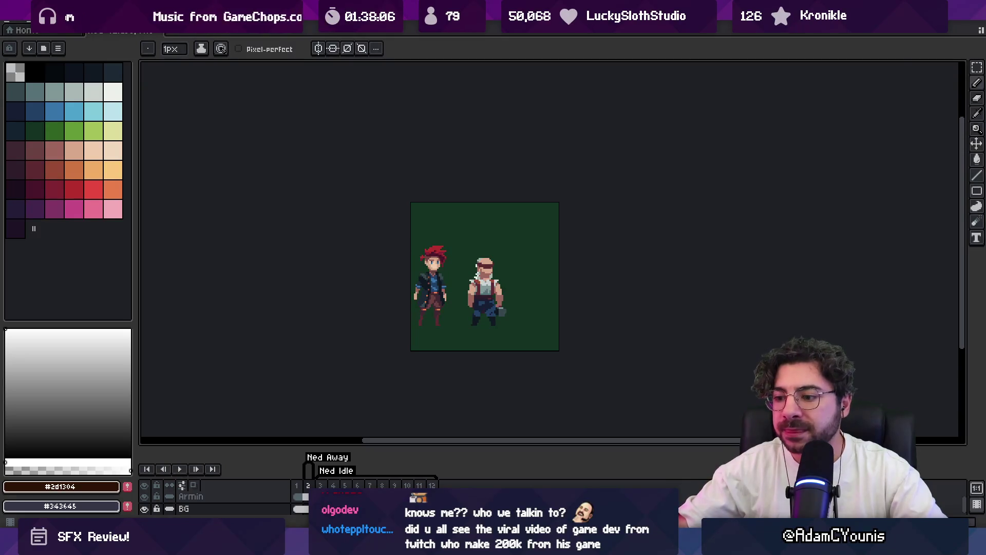
Step: Open Ned Sprites.aseprite from Everything, play its animation and enlarge the timeline to all layers
key("alt+Tab")
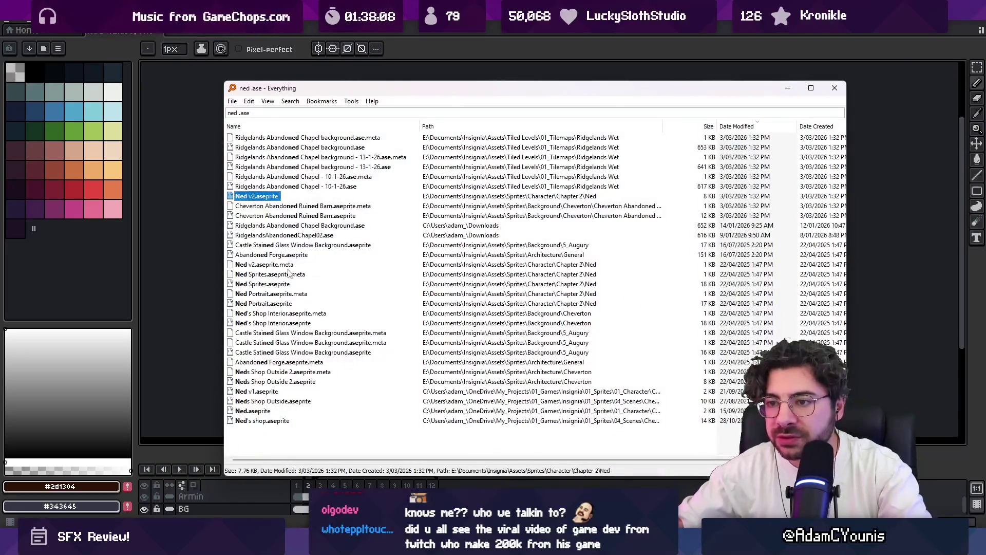
left_click(289, 273)
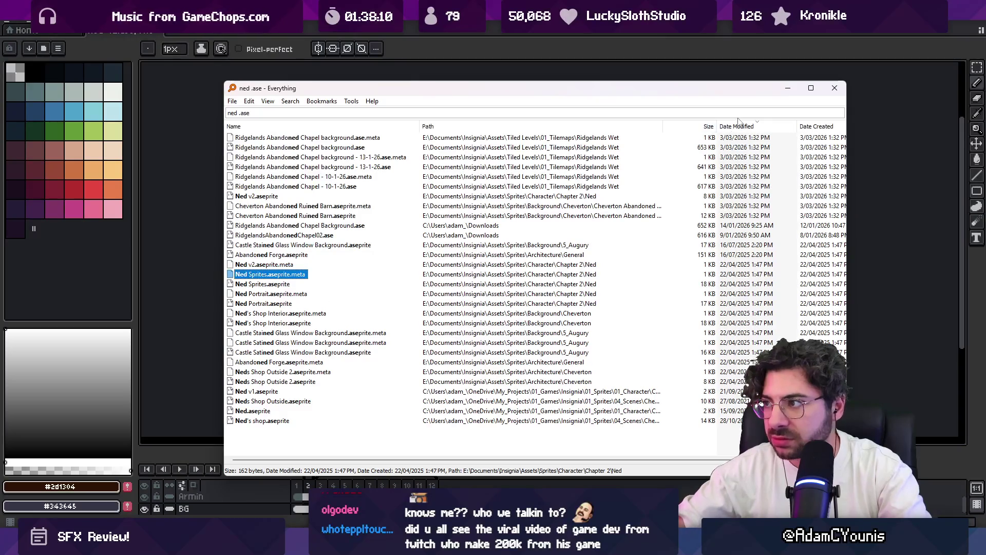
left_click(251, 199)
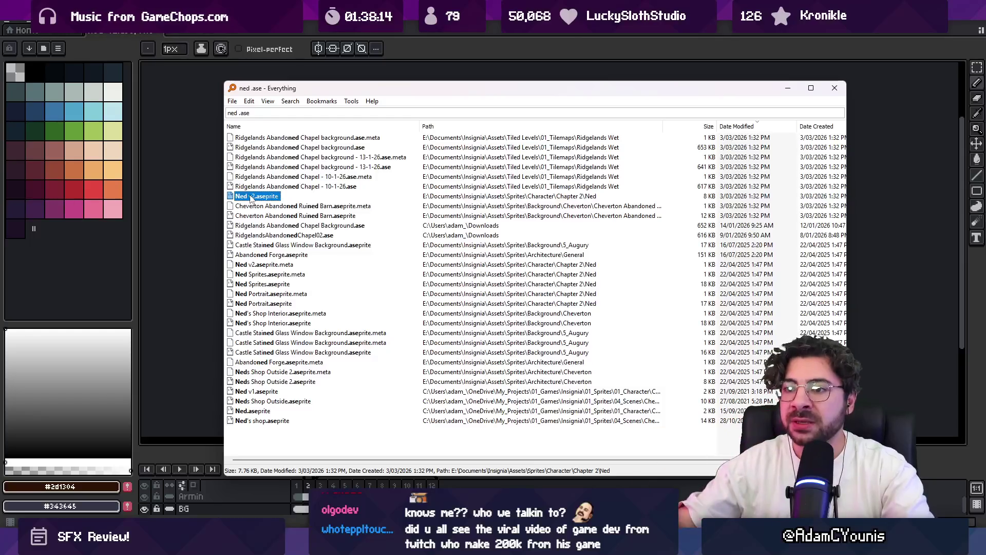
double_click(272, 285)
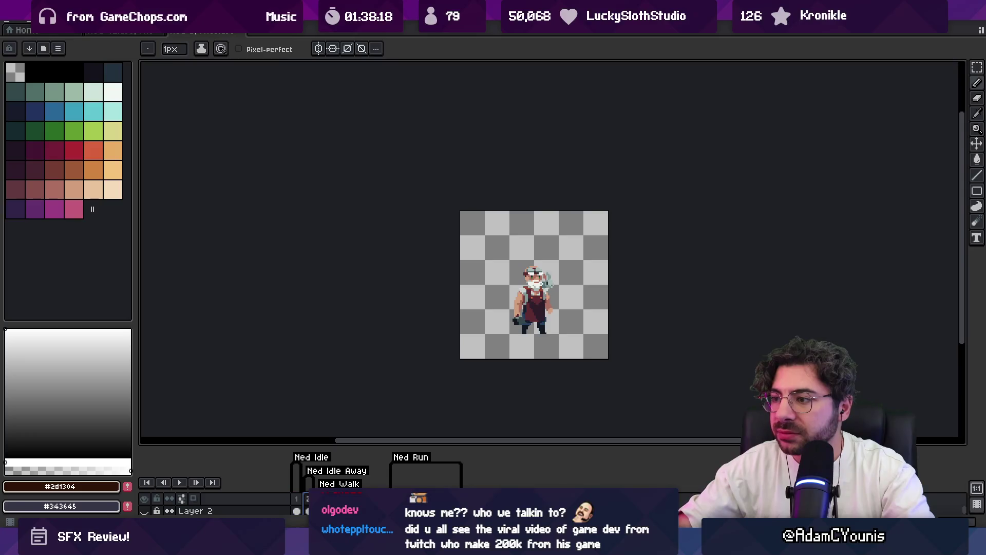
key("Return")
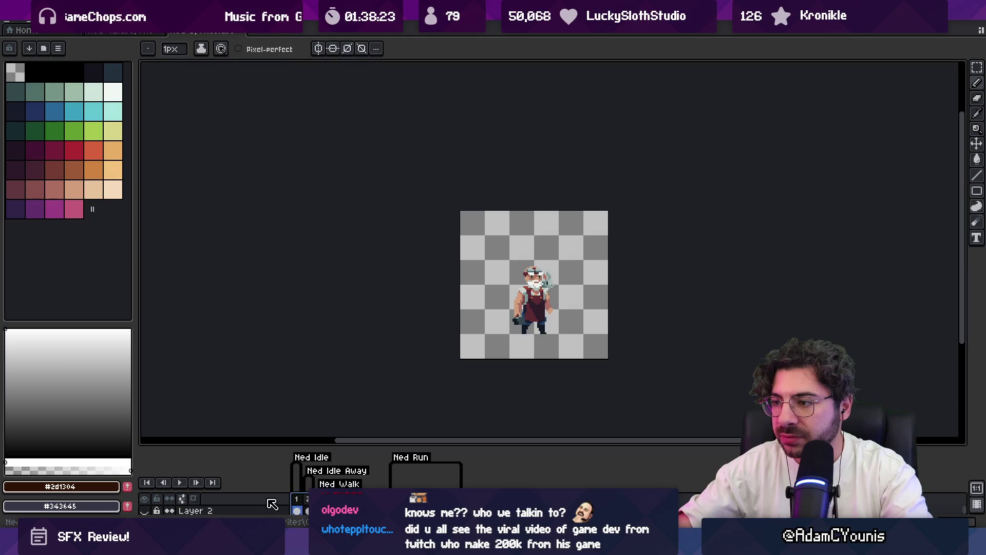
left_click_drag(341, 444, 368, 350)
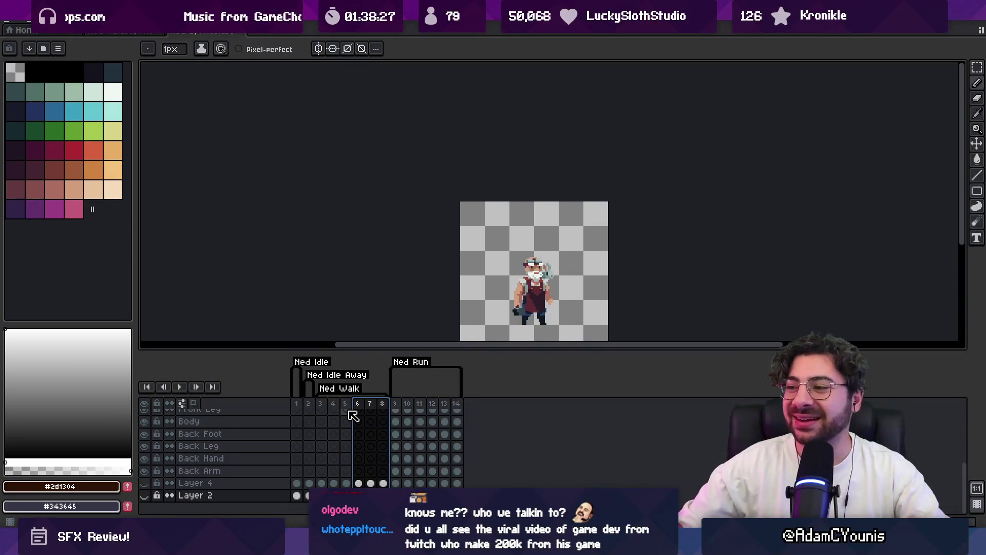
key("alt+Tab")
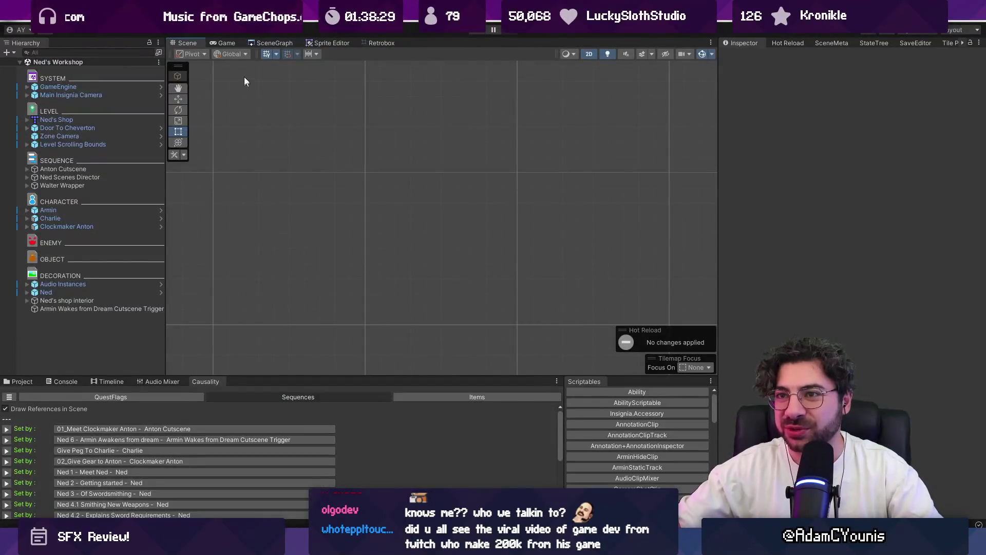
Step: Open Ned's Workshop, frame the Zone Camera, and disable Draw References in Scene on the Little Forge Menu Scaler
left_click(275, 43)
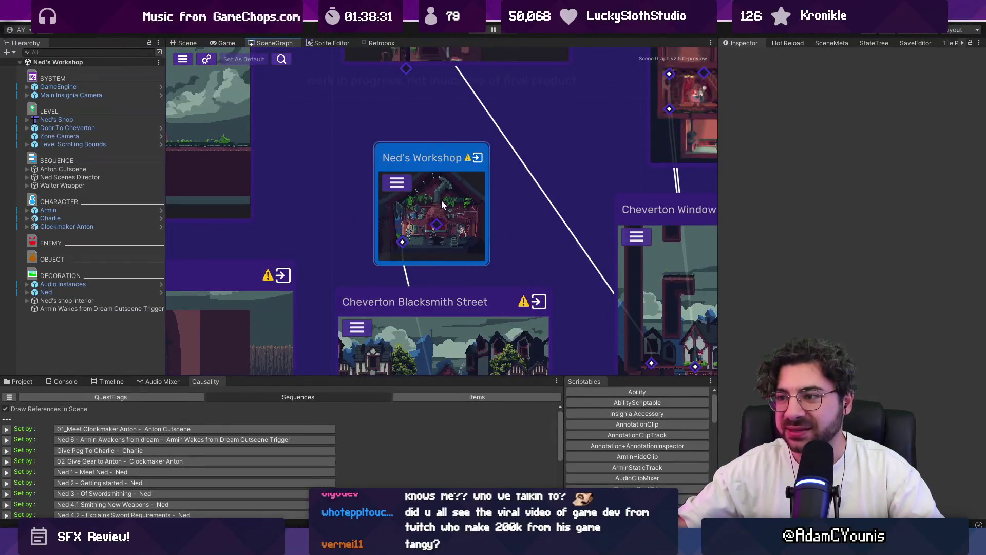
double_click(444, 170)
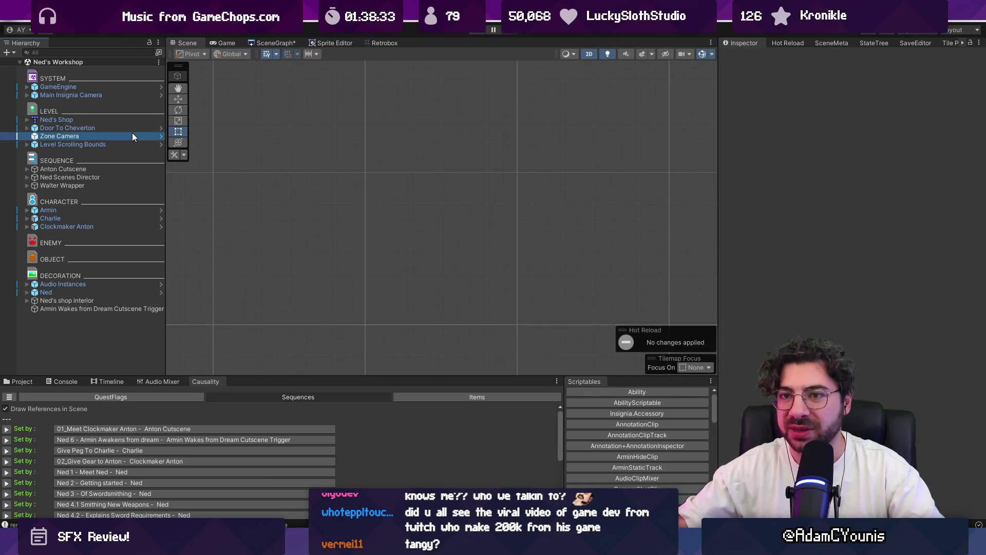
double_click(131, 134)
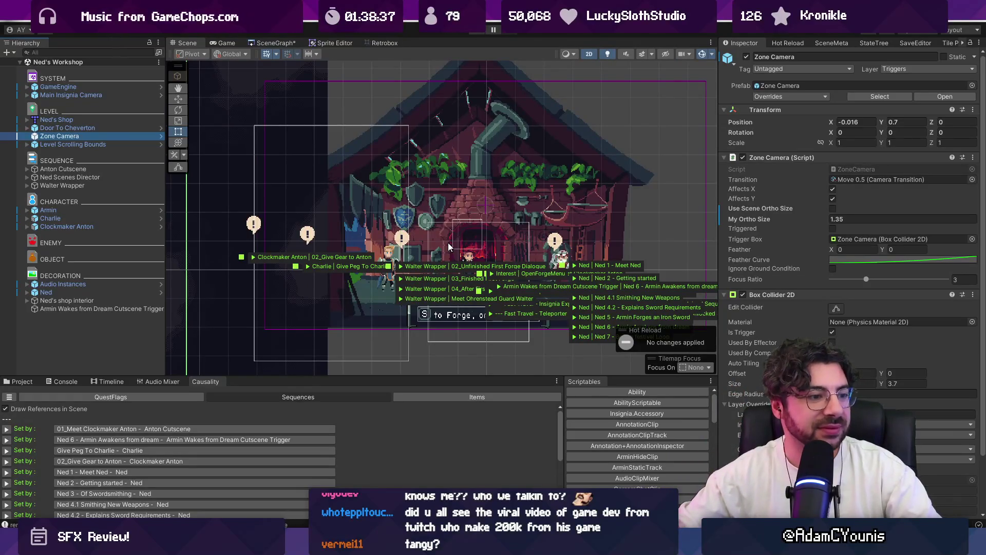
left_click(448, 243)
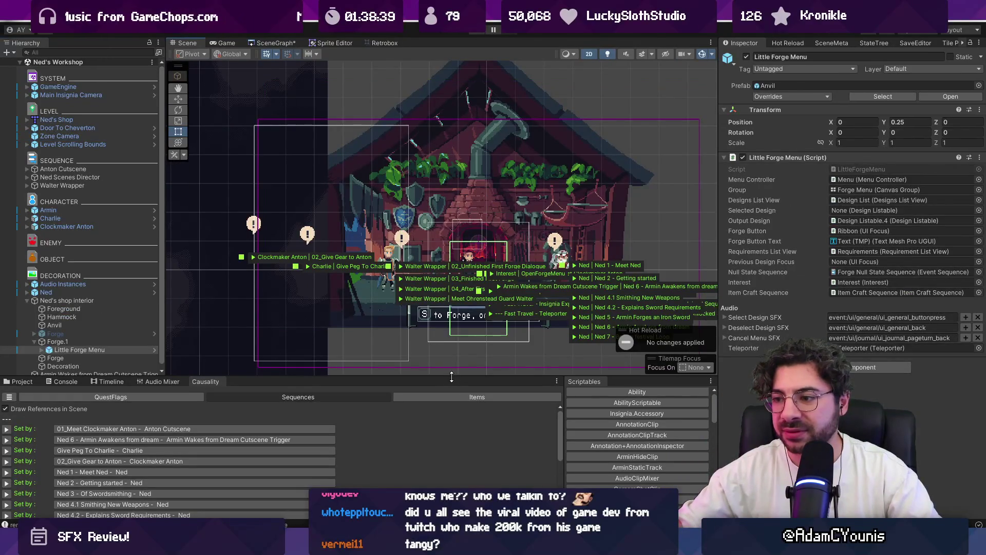
left_click_drag(450, 376, 450, 404)
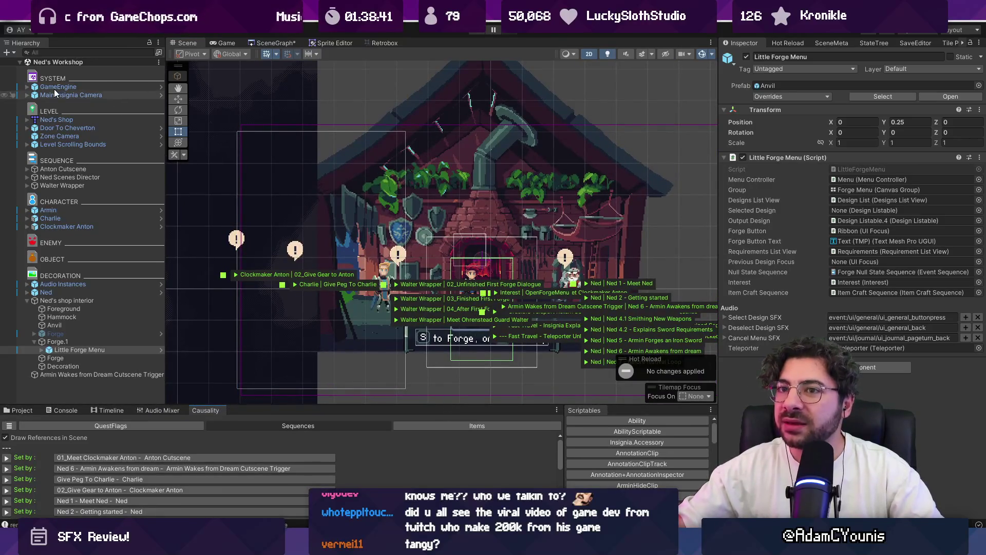
left_click(383, 92)
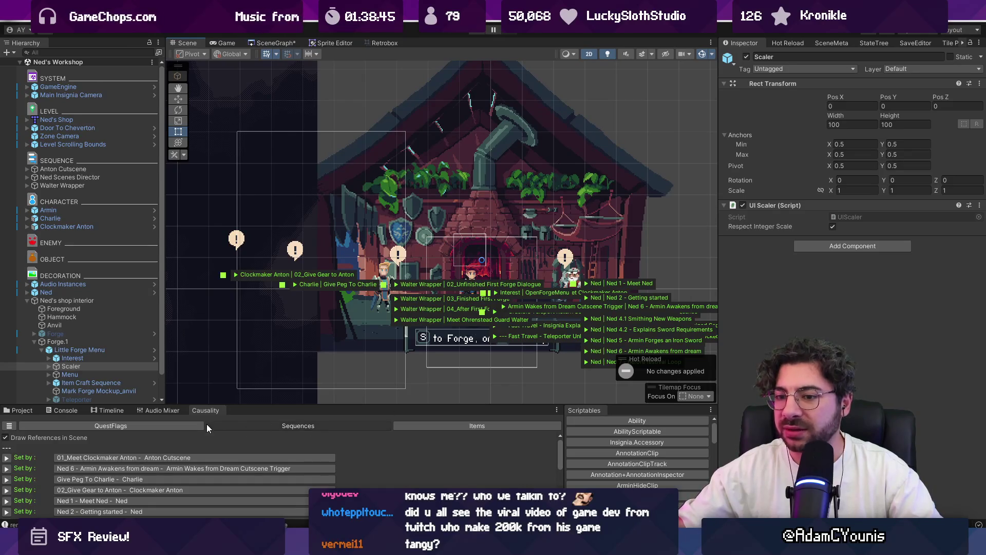
left_click(6, 438)
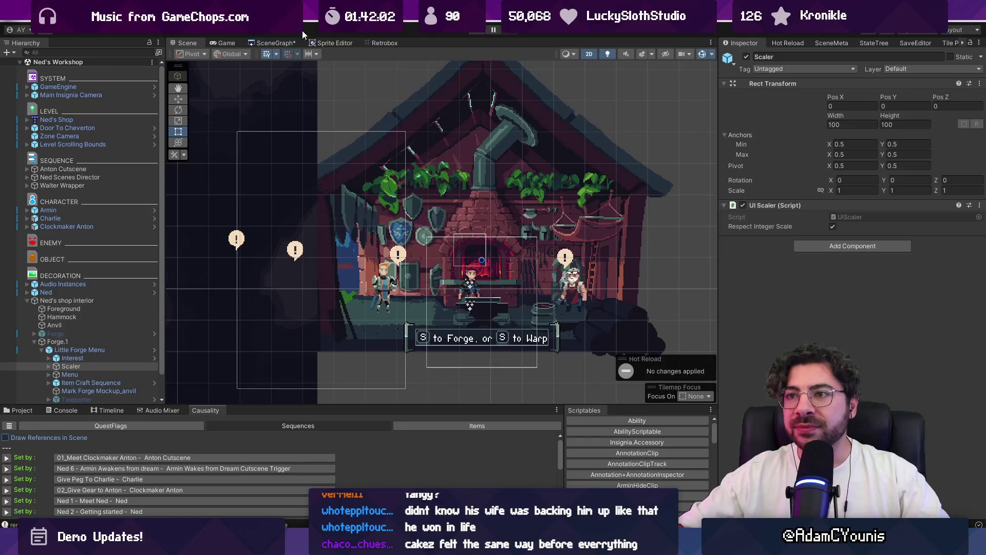
Step: Save the scene graph, then clear the console log and resize its panes
left_click(293, 43)
scroll(525, 231, "down", 5)
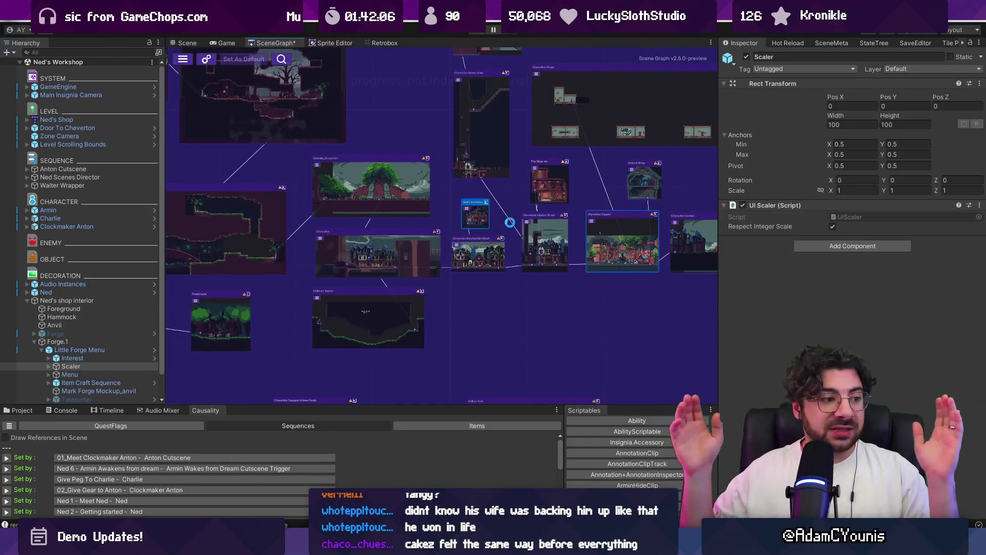
key("ctrl+s")
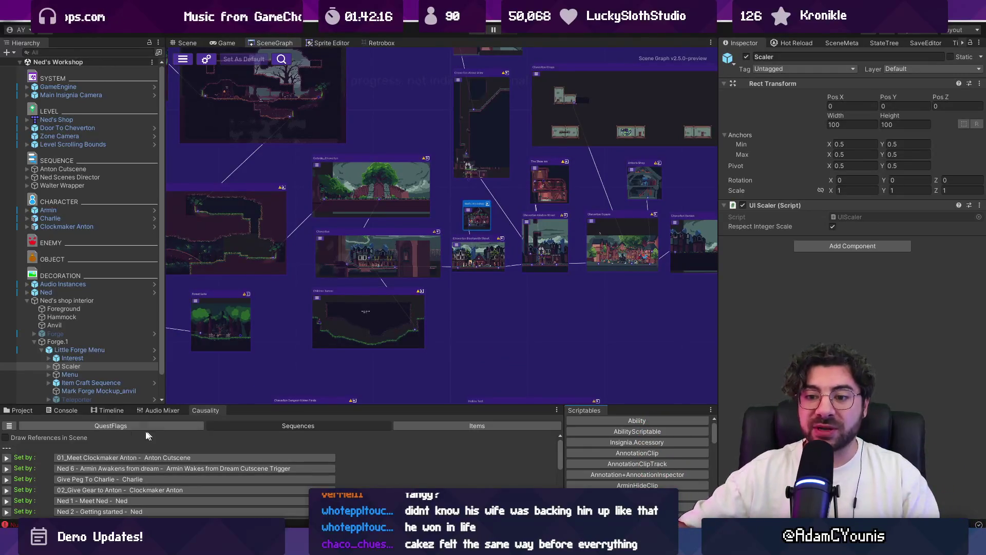
left_click(49, 411)
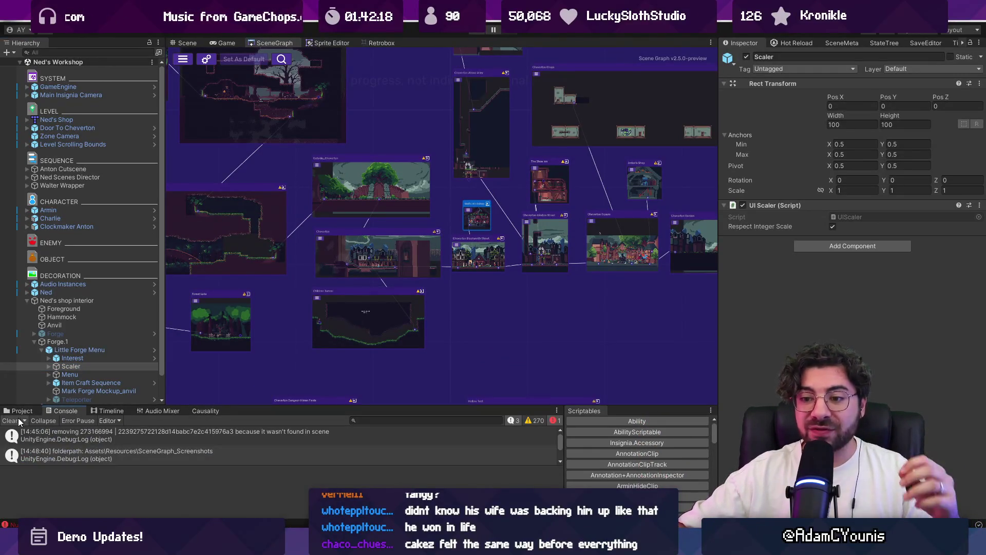
left_click(18, 417)
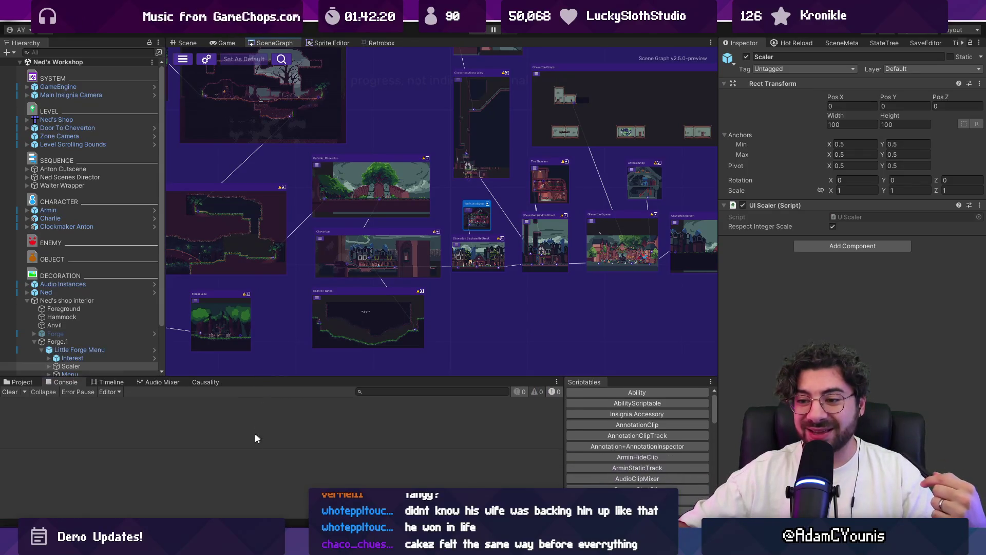
left_click_drag(257, 448, 258, 480)
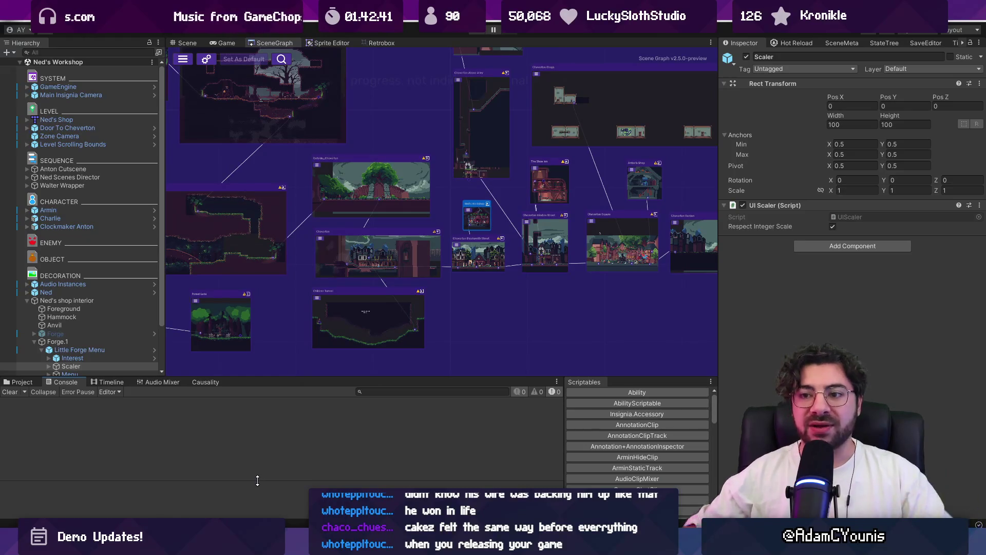
Step: Make the scene graph taller and widen it by narrowing the Inspector
left_click_drag(311, 378, 312, 409)
scroll(524, 297, "down", 2)
scroll(524, 297, "down", 2)
left_click_drag(565, 447, 578, 447)
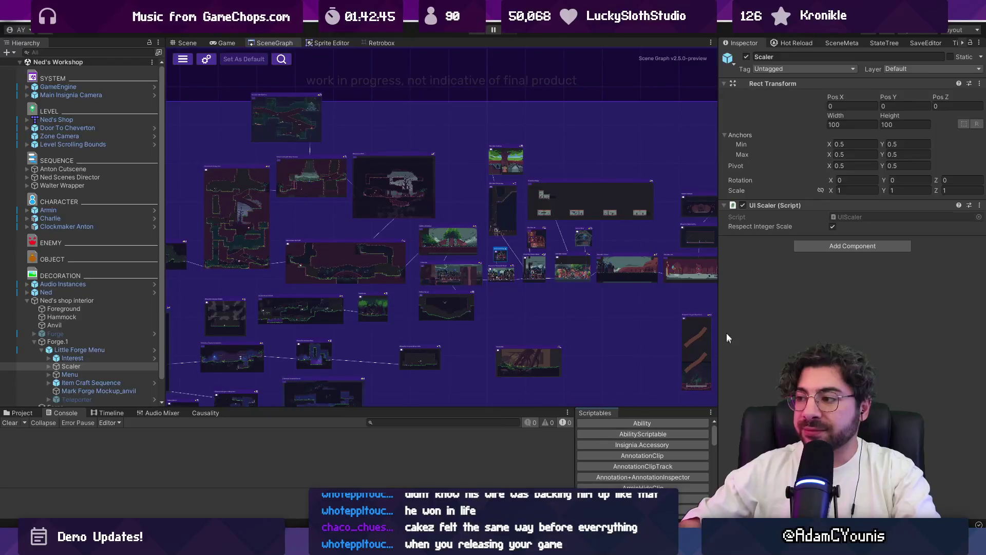
left_click_drag(719, 308, 744, 309)
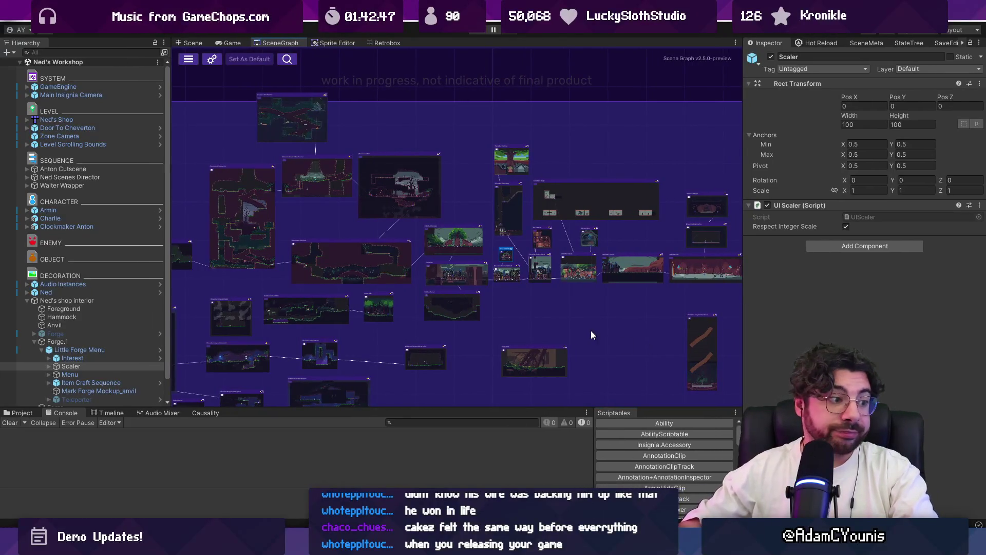
scroll(519, 316, "down", 3)
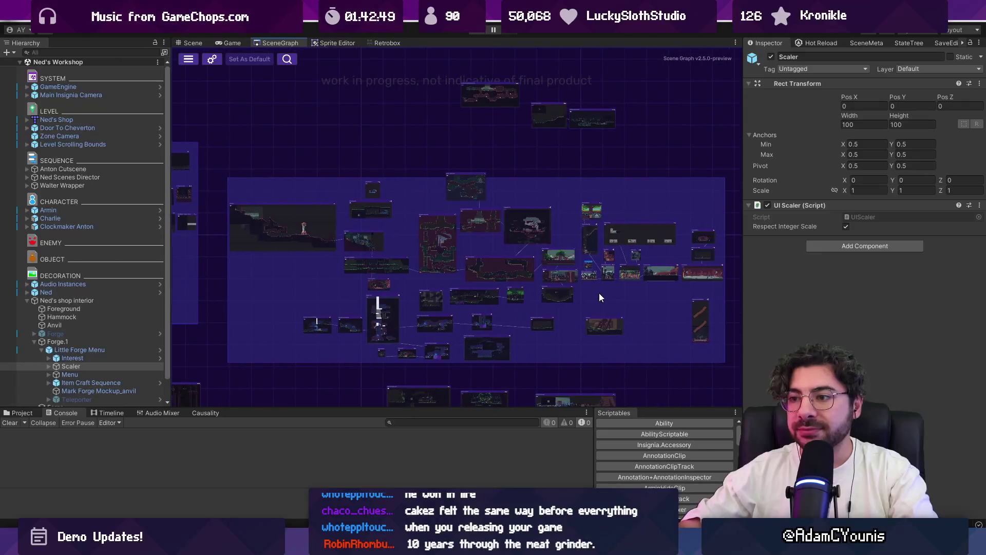
left_click_drag(743, 284, 770, 287)
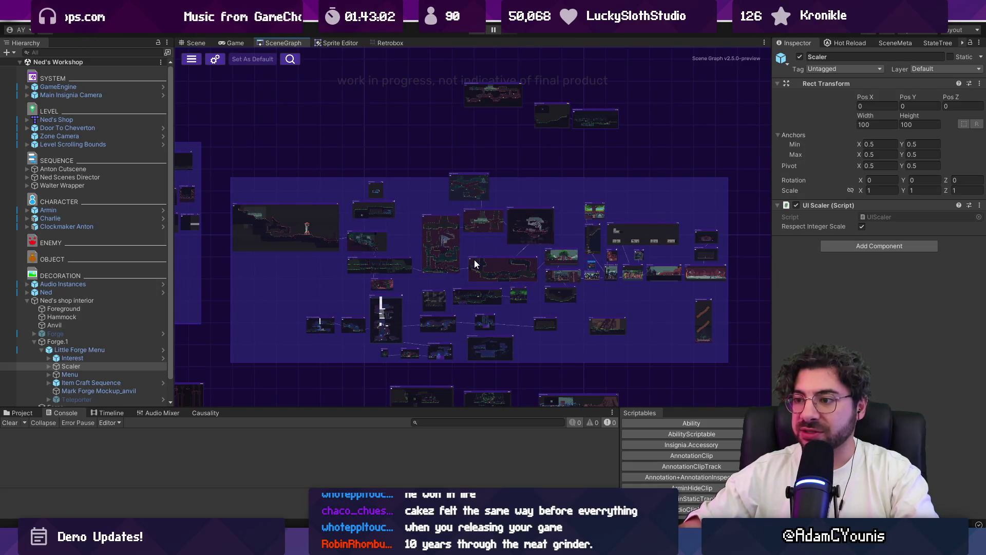
Step: Pan and zoom the level map so the left and right region groups fit the view
scroll(475, 264, "up", 2)
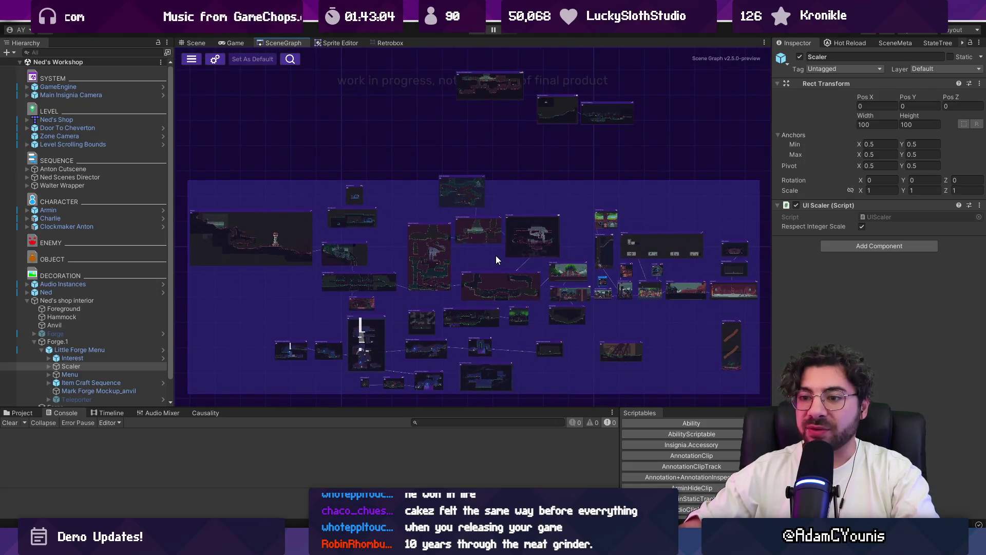
mouse_move(491, 270)
left_mouse_down()
mouse_move(492, 245)
mouse_move(495, 257)
left_mouse_up()
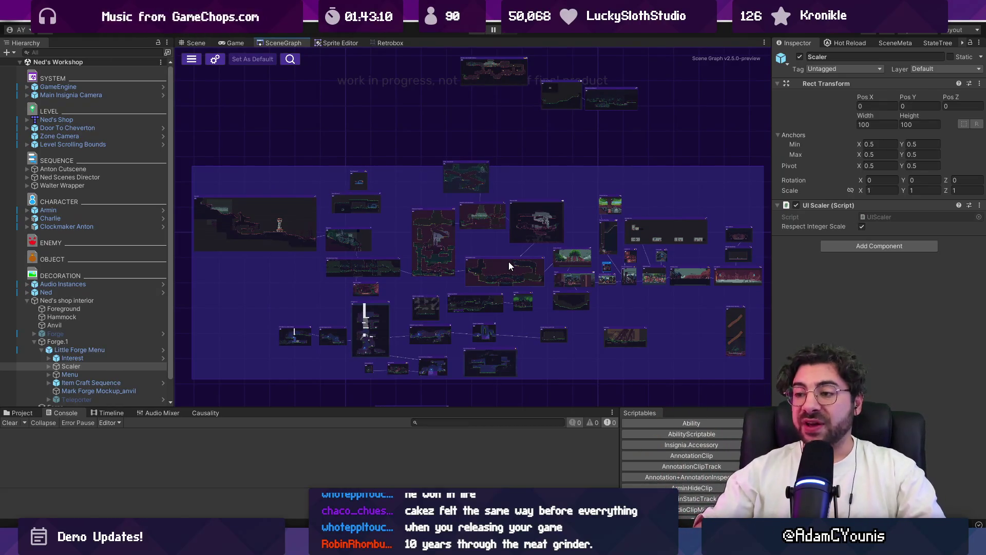
scroll(409, 155, "down", 5)
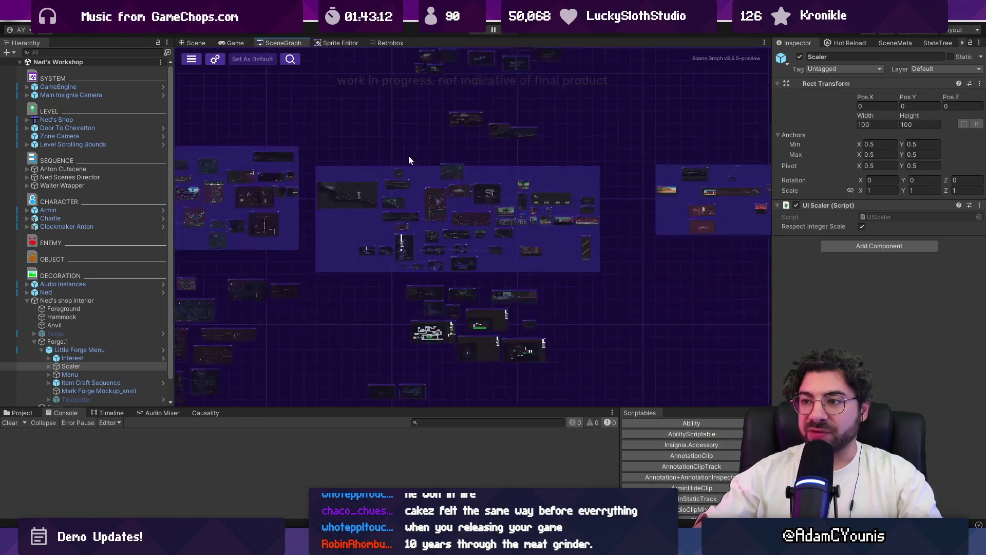
mouse_move(365, 126)
left_mouse_down()
mouse_move(388, 177)
mouse_move(474, 260)
mouse_move(469, 253)
left_mouse_up()
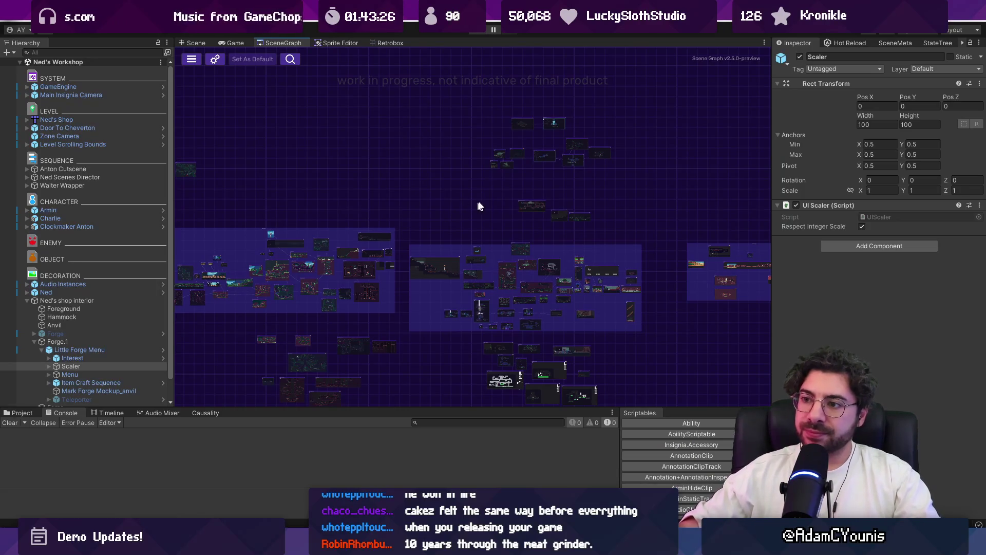
mouse_move(478, 206)
left_mouse_down()
mouse_move(337, 187)
mouse_move(544, 193)
mouse_move(534, 193)
left_mouse_up()
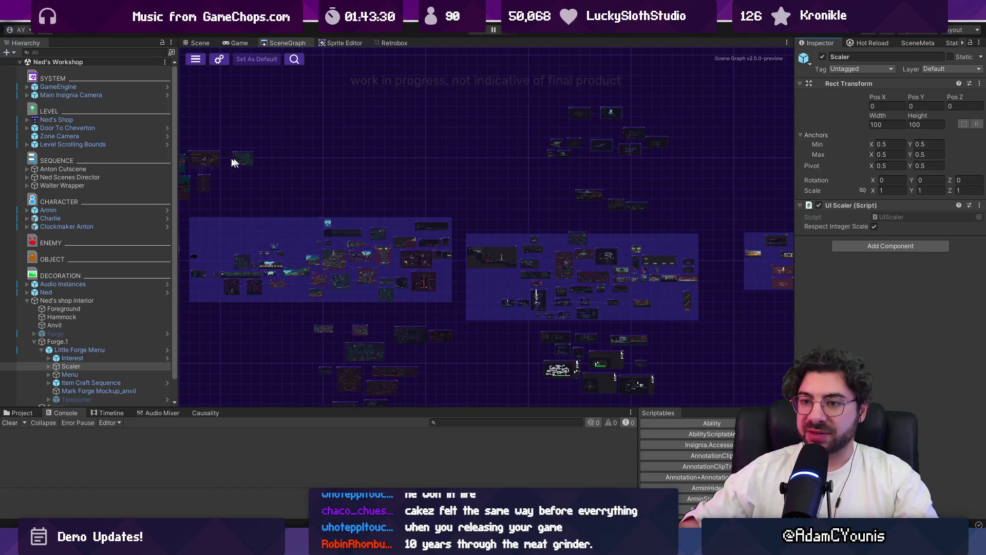
mouse_move(177, 161)
left_mouse_down()
mouse_move(159, 161)
mouse_move(169, 171)
left_mouse_up()
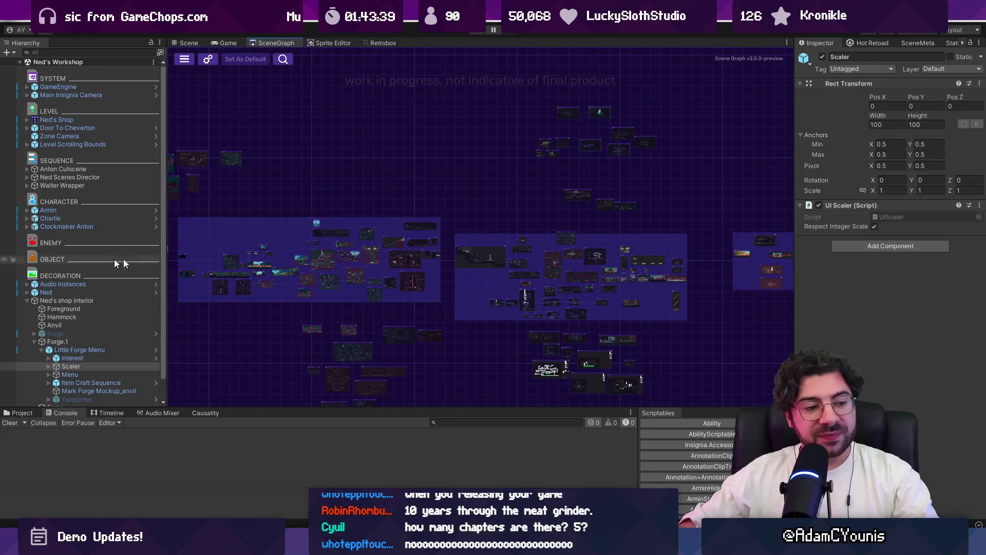
left_click_drag(525, 198, 157, 177)
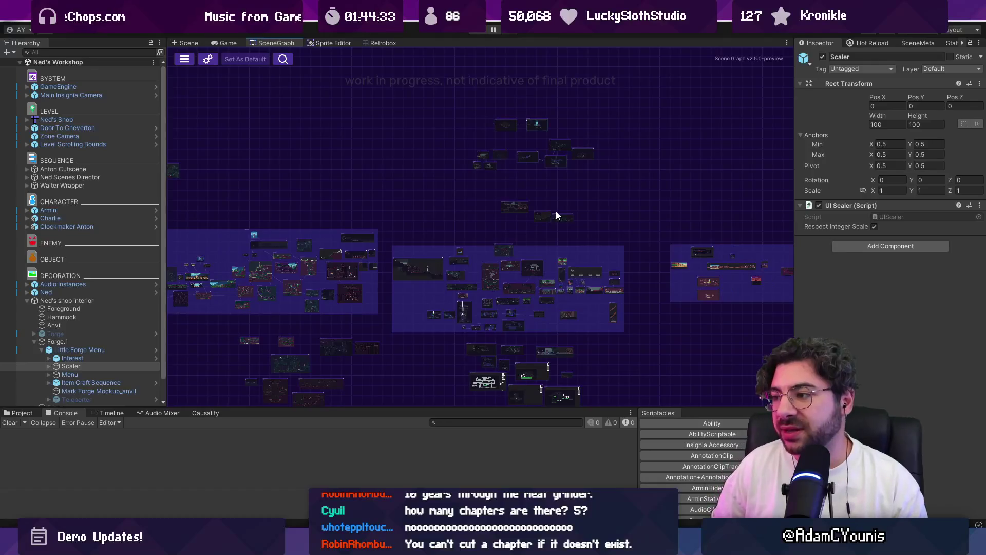
Step: Zoom into the small Ustan Region, then pan over and zoom in on the Nasoan Region rooms
scroll(556, 214, "up", 5)
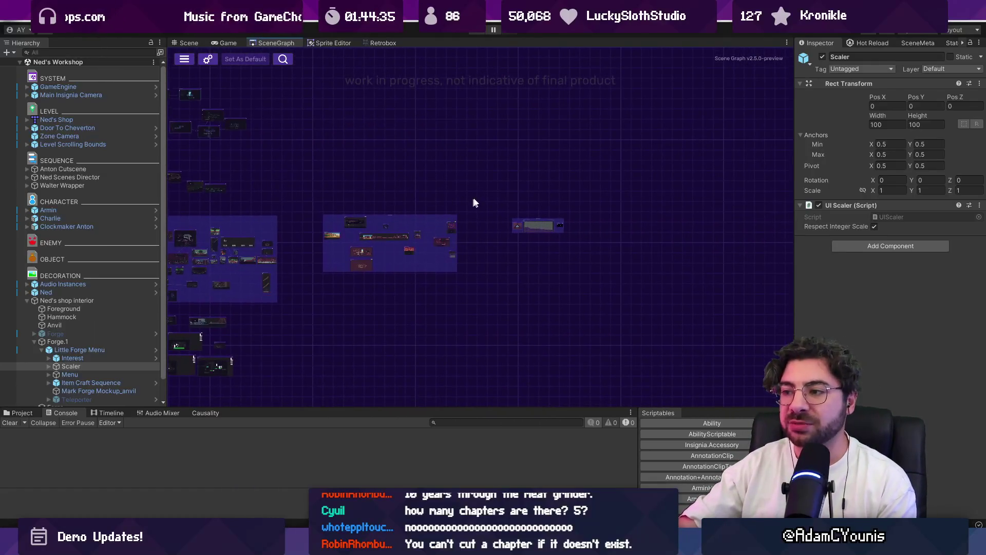
left_click_drag(483, 195, 699, 313)
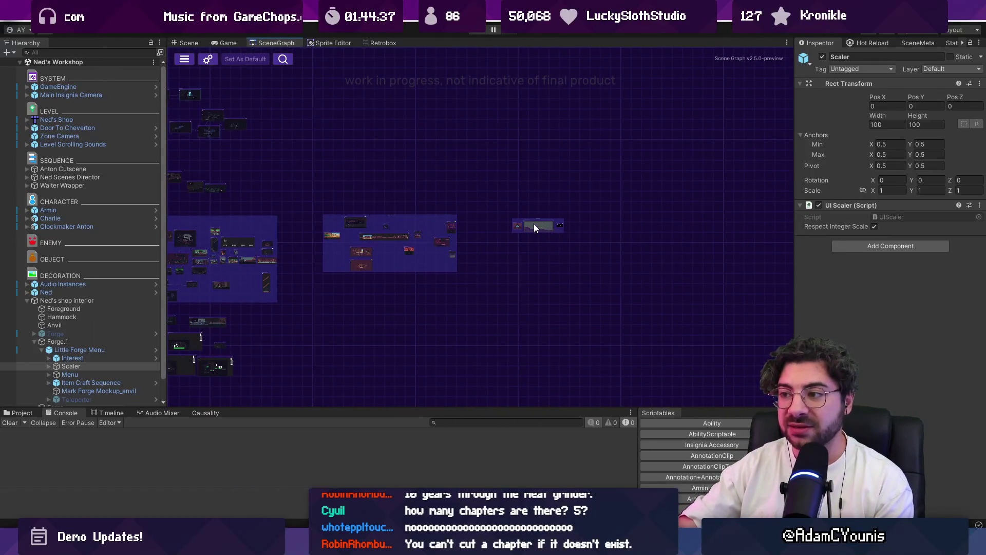
scroll(534, 223, "up", 5)
scroll(565, 237, "down", 2)
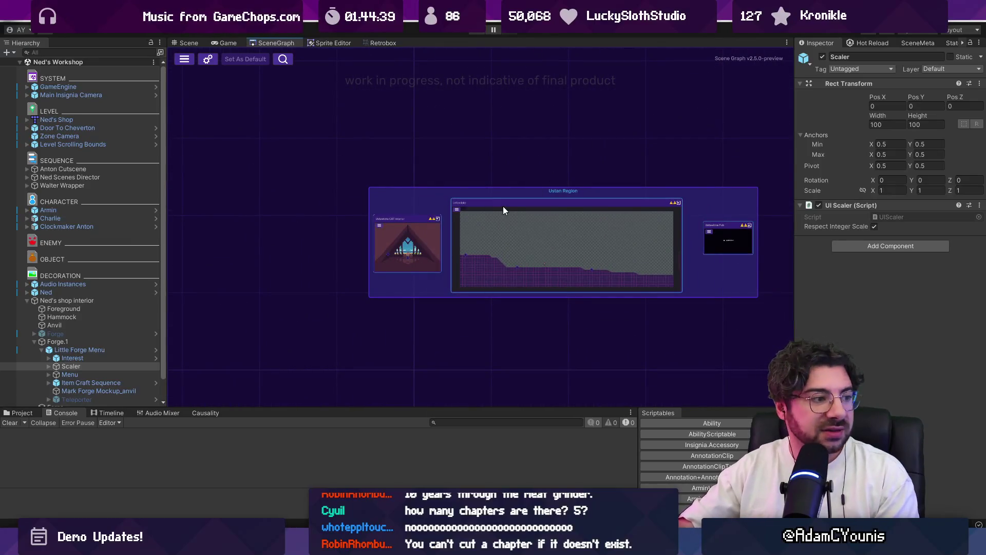
scroll(504, 206, "down", 5)
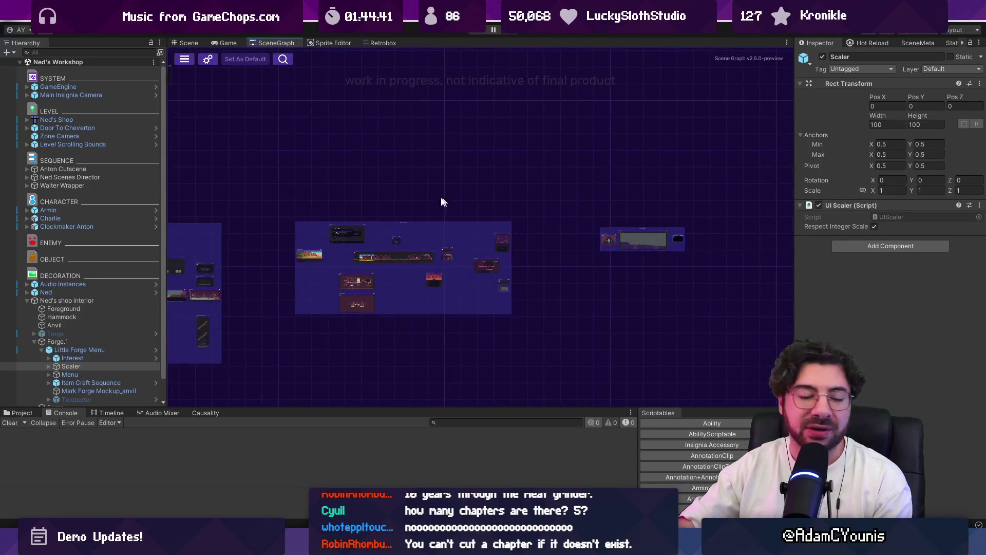
mouse_move(628, 220)
left_mouse_down()
mouse_move(722, 180)
mouse_move(660, 179)
mouse_move(720, 158)
left_mouse_up()
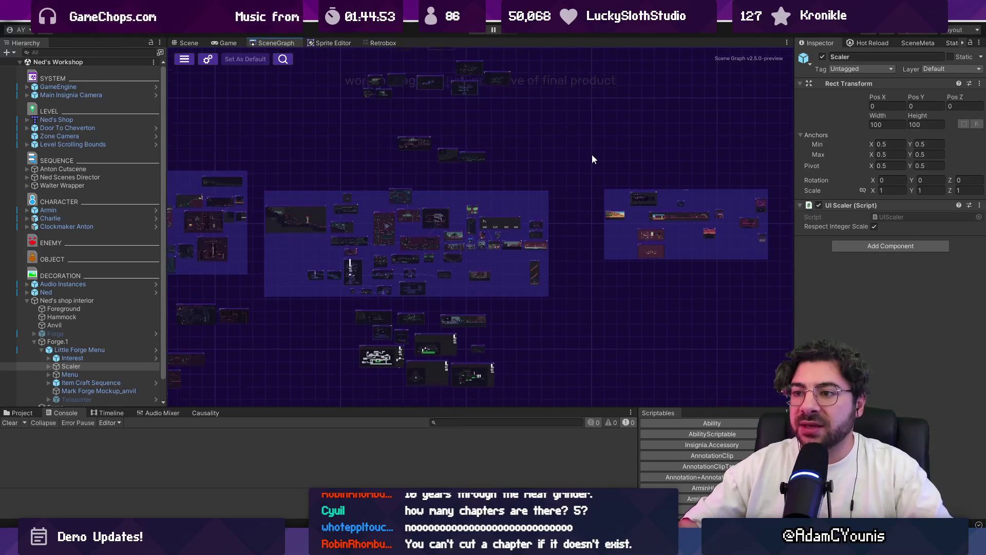
mouse_move(610, 168)
left_mouse_down()
mouse_move(633, 153)
mouse_move(633, 128)
mouse_move(633, 160)
mouse_move(624, 113)
left_mouse_up()
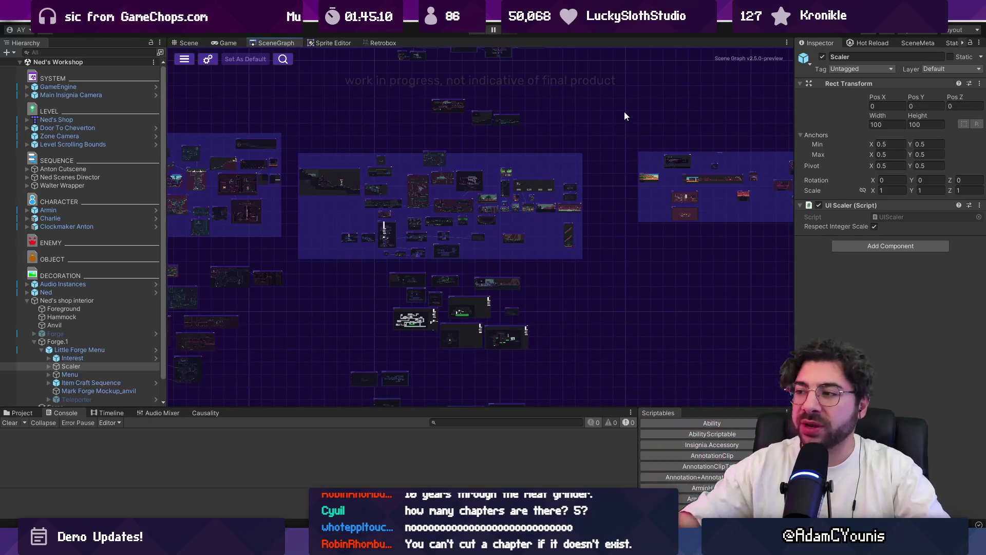
scroll(591, 118, "up", 5)
scroll(349, 170, "up", 5)
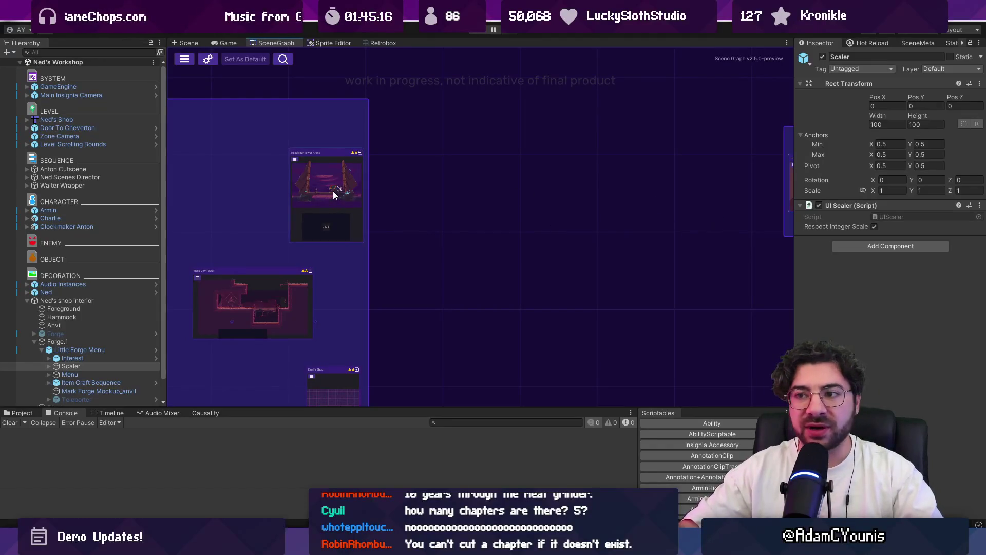
Step: Zoom out of the scene graph and box-select rooms in the Nasoan Region
scroll(333, 190, "left", 5)
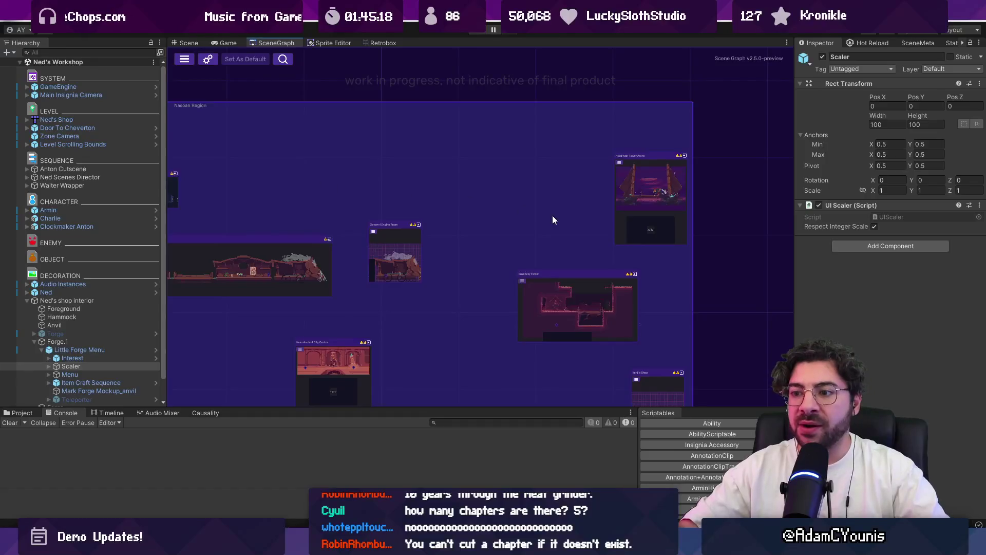
scroll(550, 227, "down", 2)
scroll(591, 218, "down", 2)
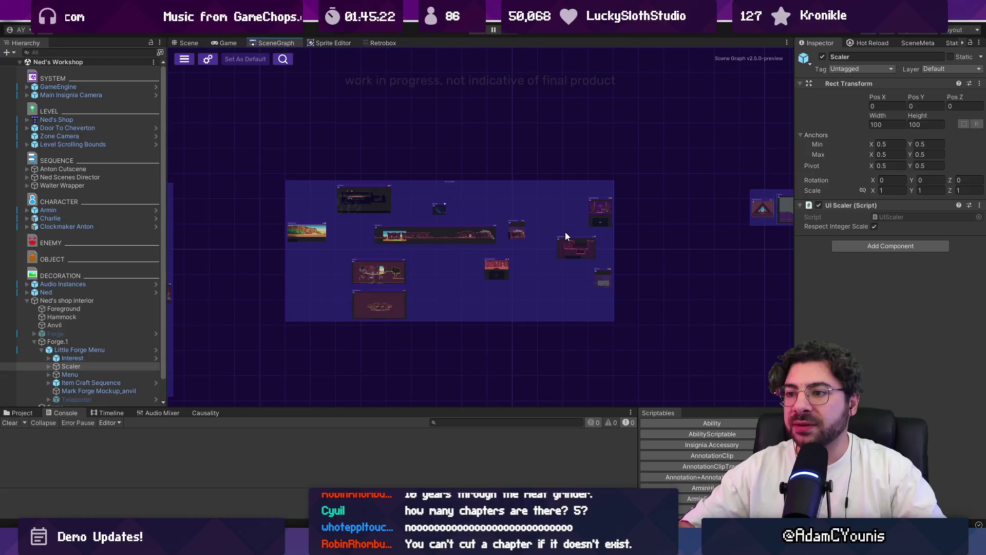
scroll(544, 187, "right", 5)
mouse_move(421, 150)
left_mouse_down()
mouse_move(612, 234)
mouse_move(602, 244)
mouse_move(631, 254)
left_mouse_up()
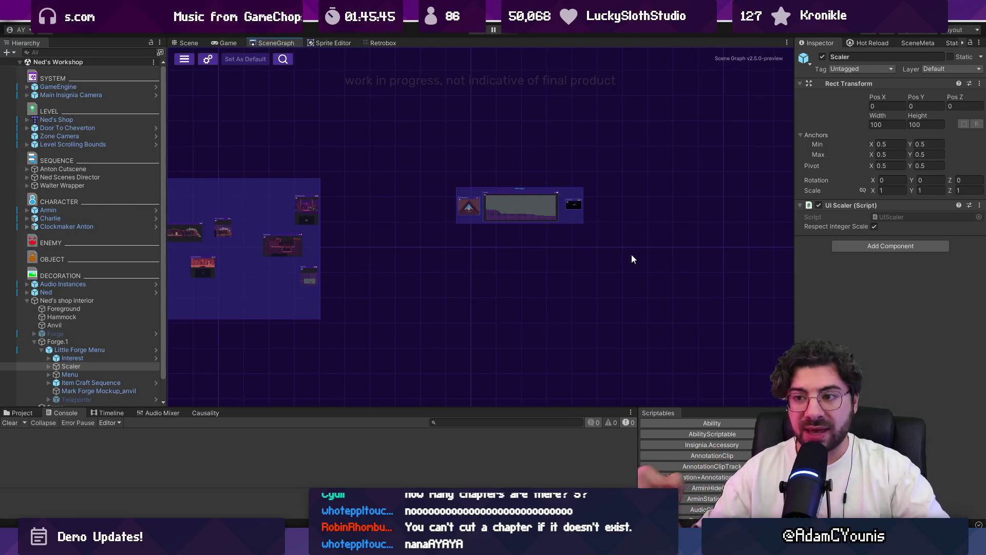
left_click(577, 190)
Step: Pan left and up to frame the Nasoan Region beside Ustan, selecting the right-edge rooms
scroll(588, 193, "up", 5)
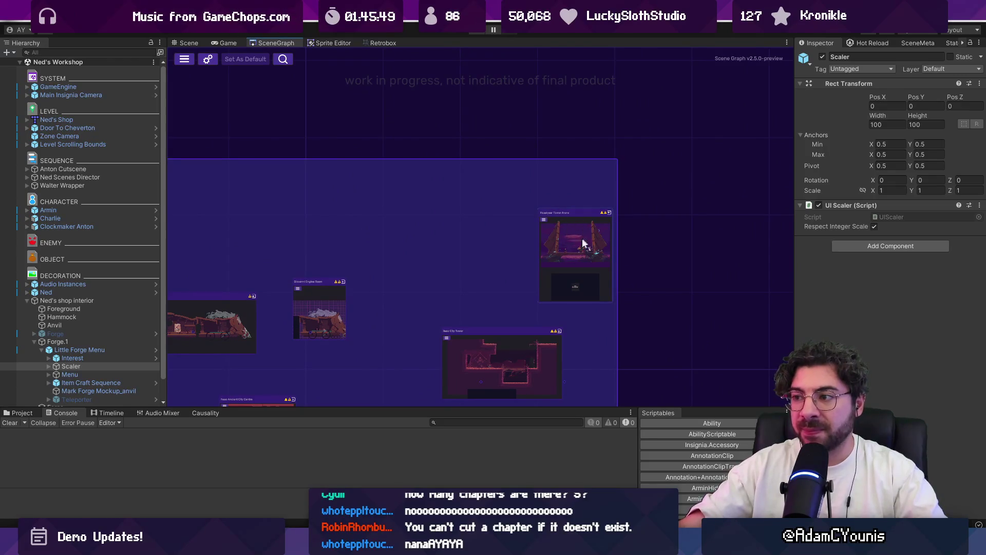
scroll(577, 237, "down", 3)
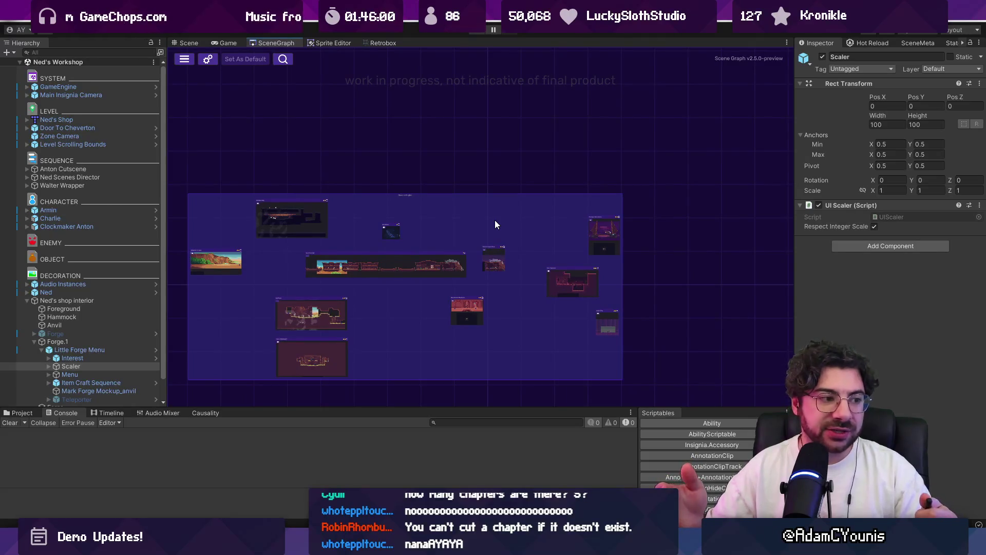
scroll(605, 225, "up", 3)
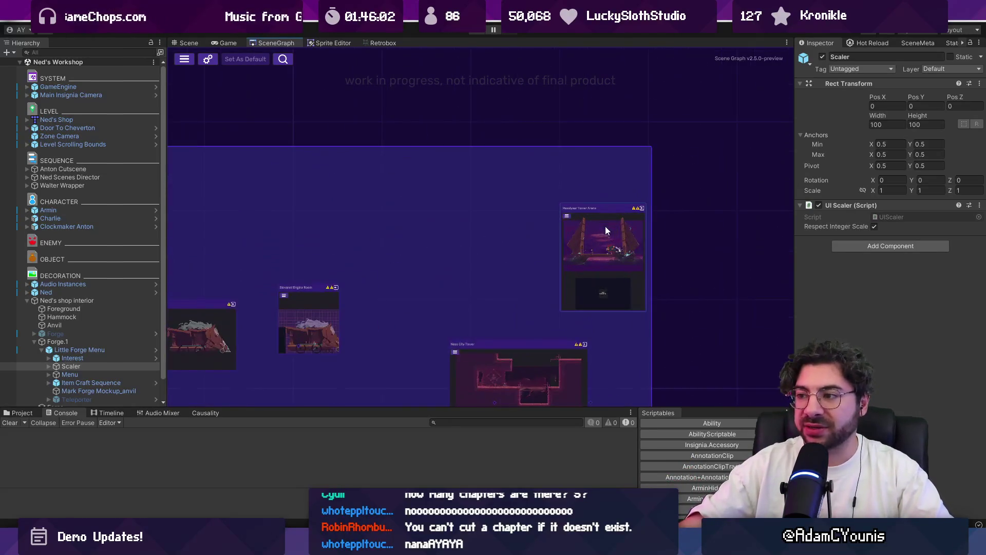
scroll(609, 252, "down", 5)
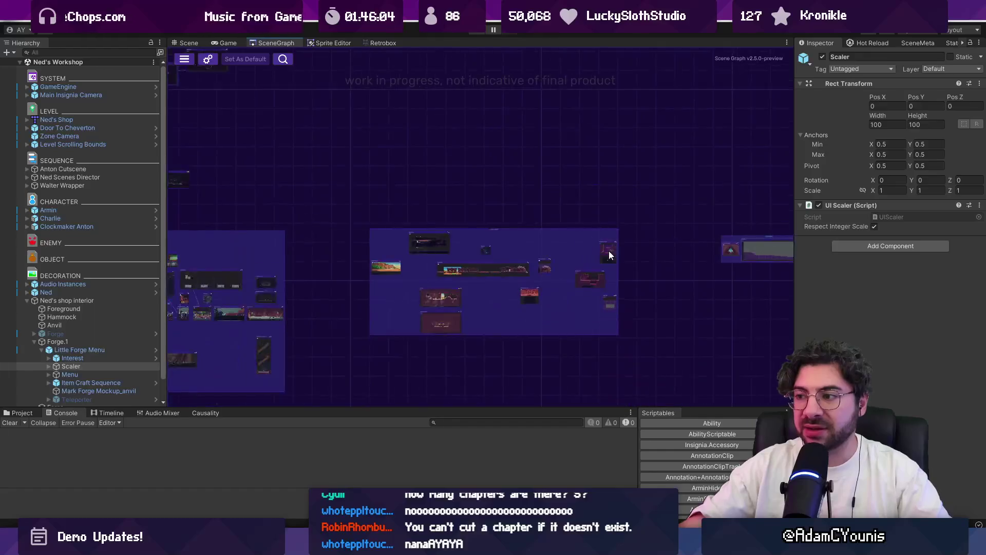
left_click_drag(609, 251, 578, 253)
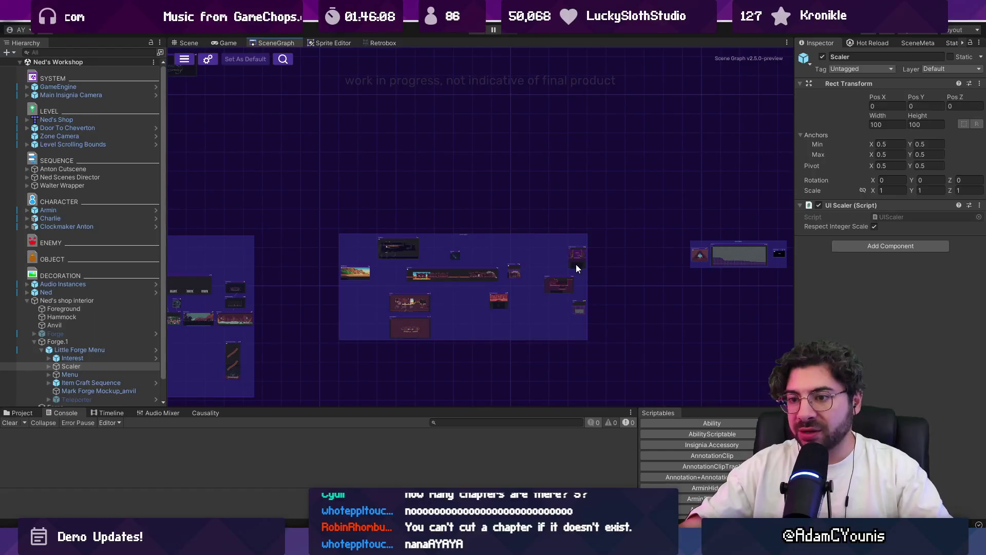
left_click_drag(584, 254, 517, 255)
scroll(519, 254, "up", 2)
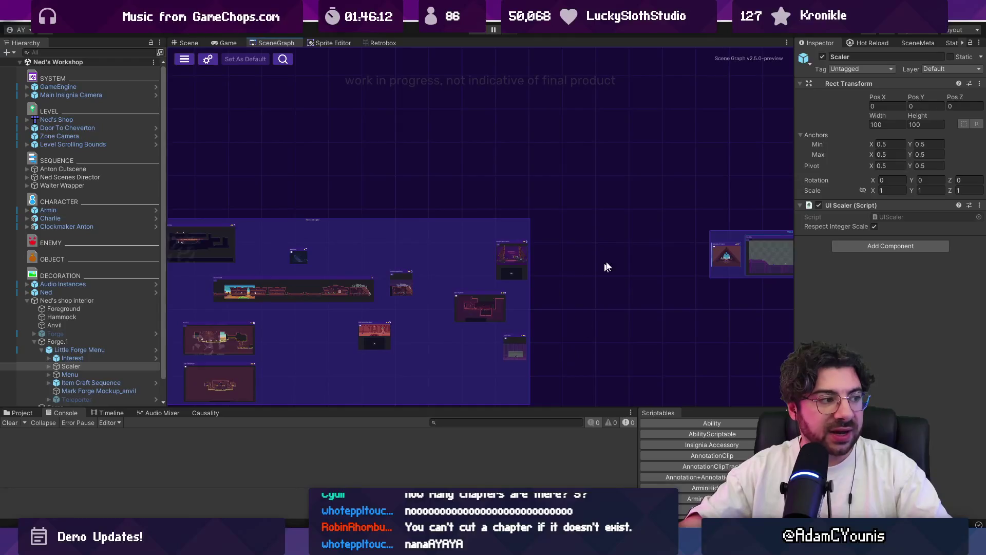
left_click_drag(605, 267, 502, 226)
left_click_drag(502, 100, 537, 378)
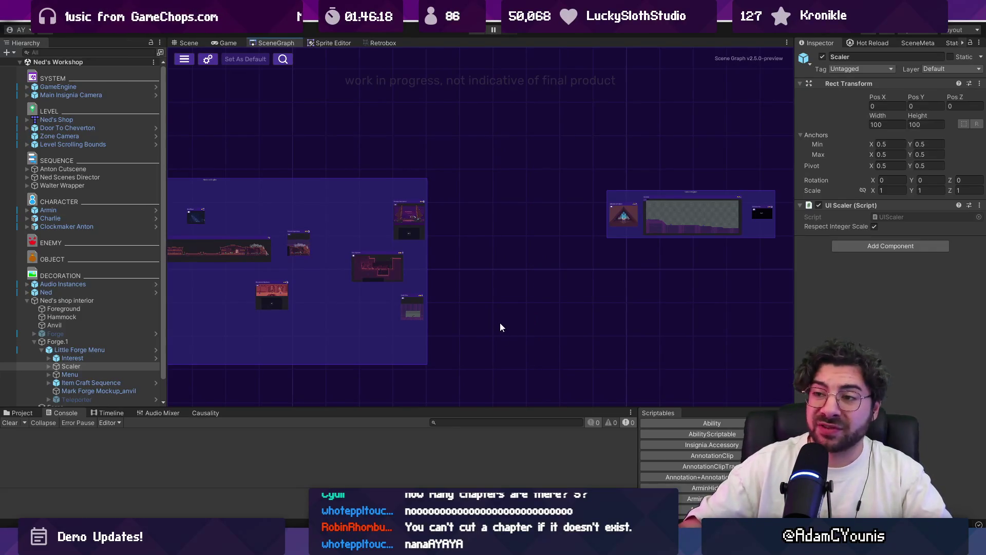
scroll(405, 183, "up", 3)
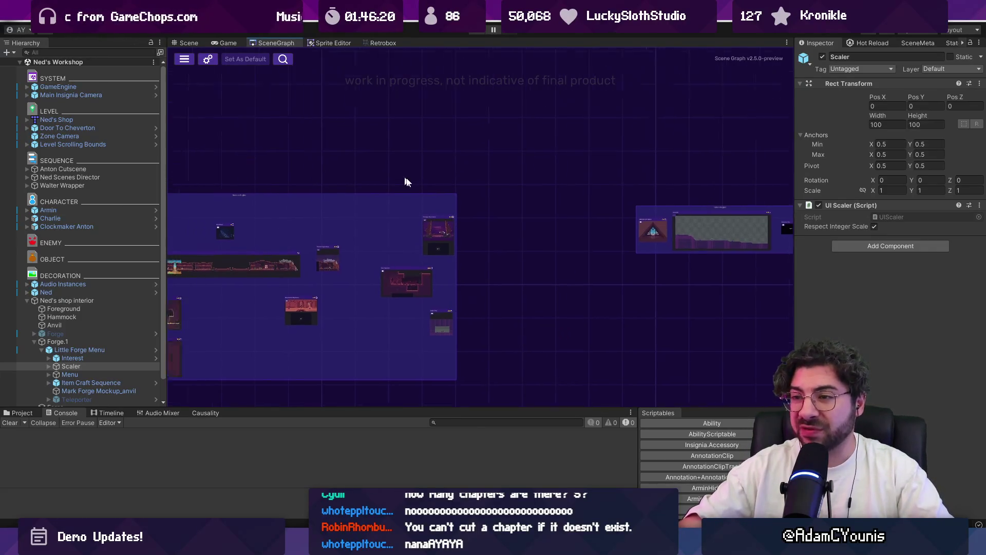
scroll(604, 162, "down", 2)
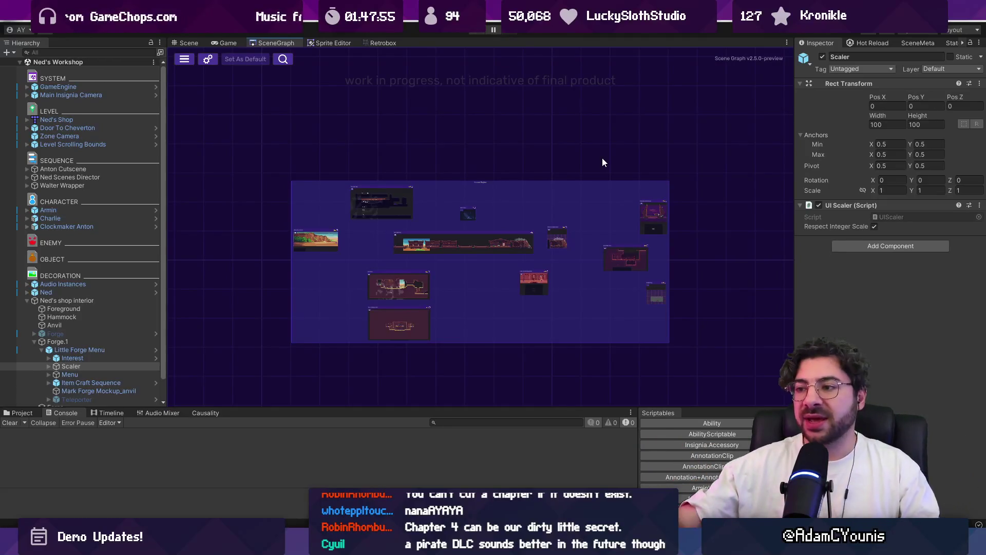
scroll(602, 159, "up", 5)
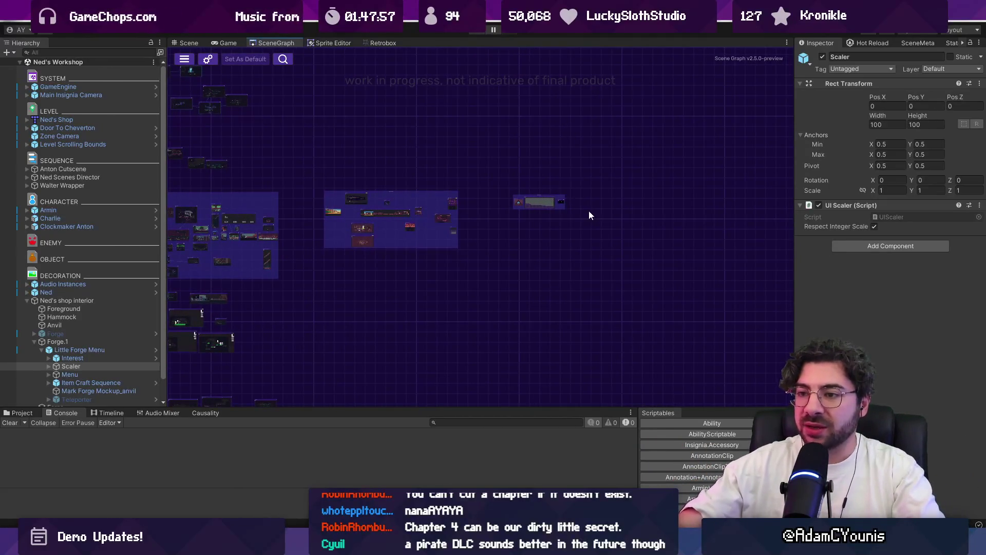
left_click_drag(588, 212, 740, 242)
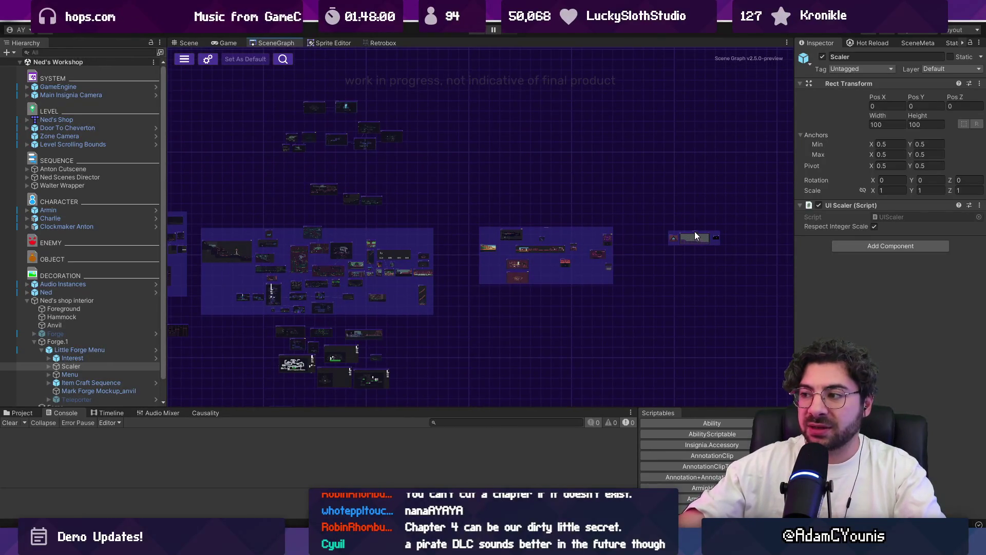
left_click_drag(695, 233, 693, 229)
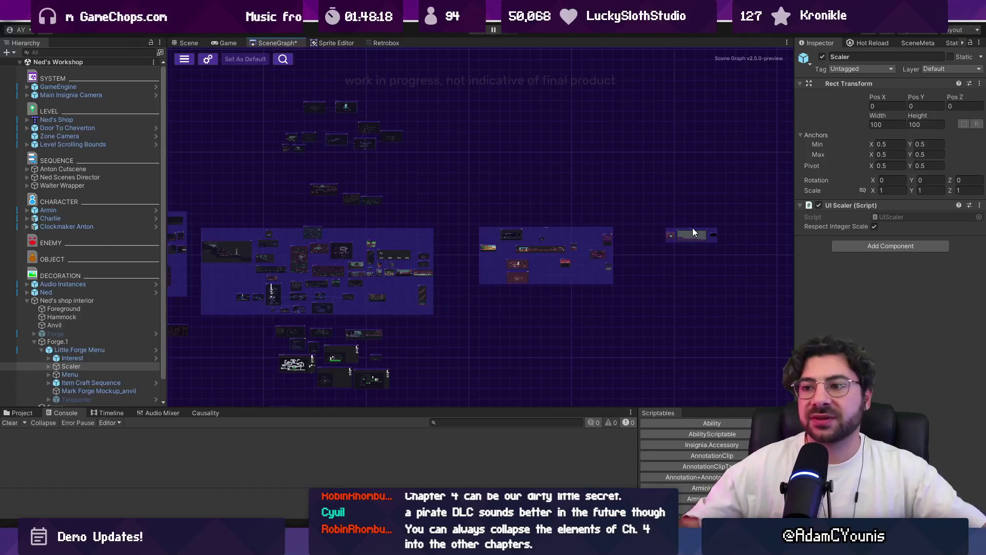
scroll(640, 282, "up", 1)
scroll(640, 282, "up", 1)
left_click_drag(529, 323, 623, 262)
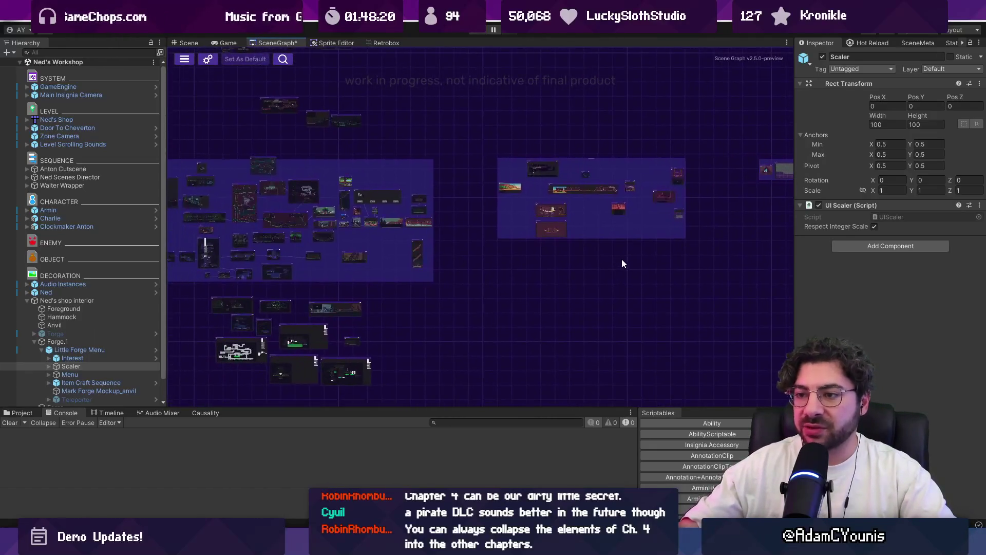
scroll(622, 259, "down", 2)
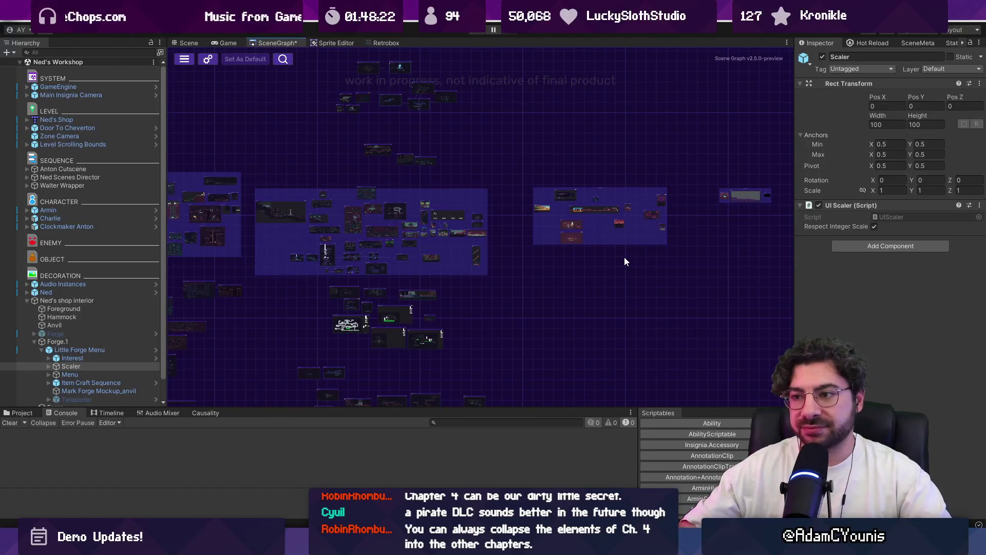
left_click_drag(794, 279, 819, 279)
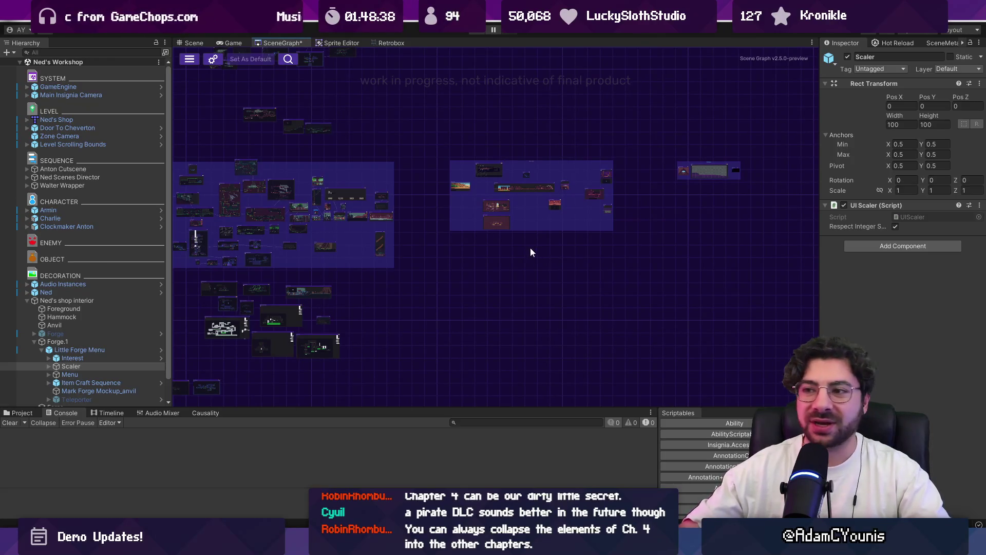
scroll(600, 248, "down", 1)
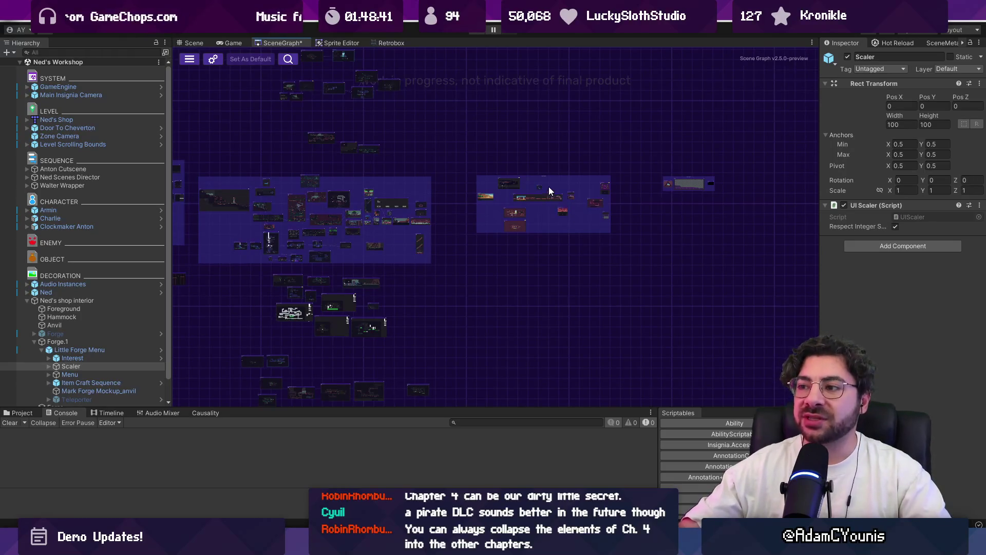
scroll(548, 186, "up", 5)
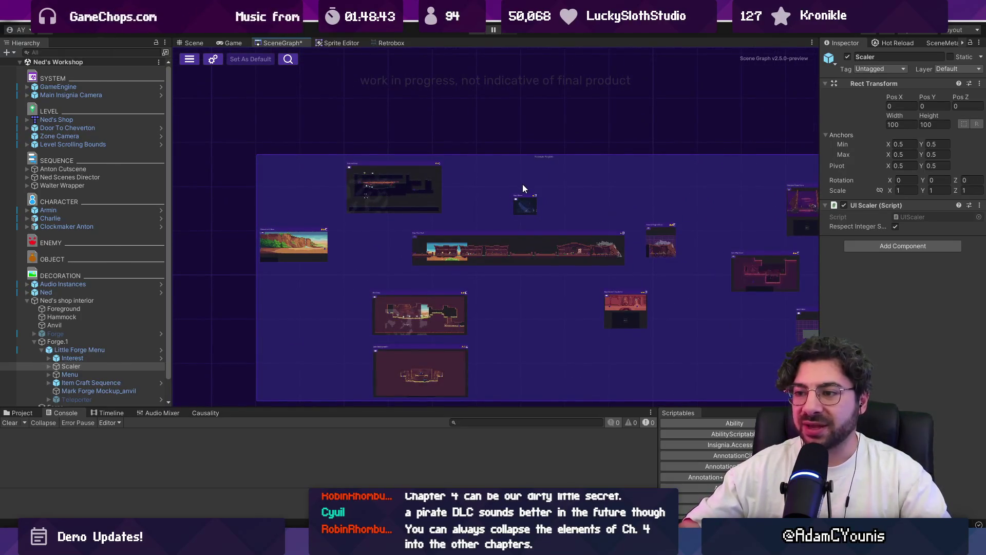
scroll(530, 190, "down", 5)
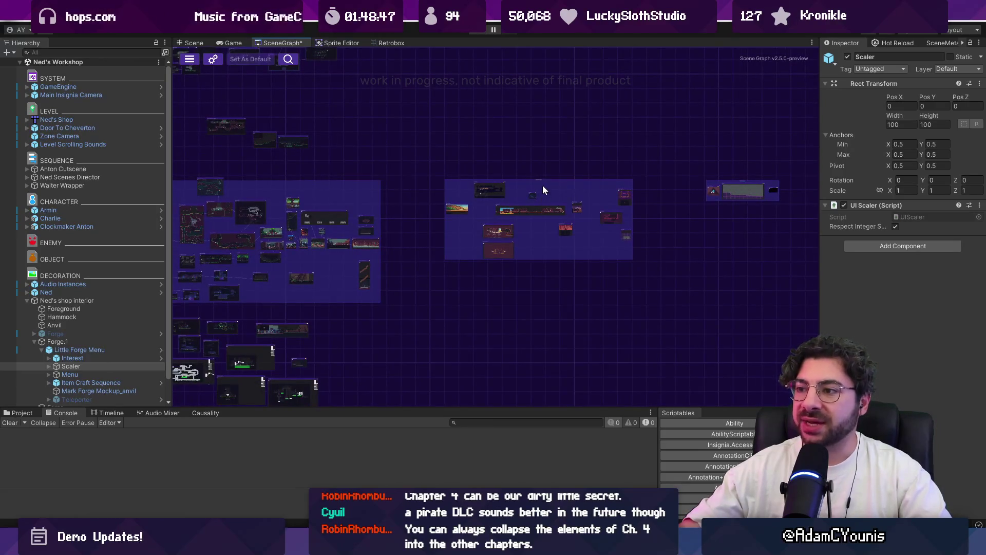
scroll(542, 185, "left", 3)
scroll(532, 208, "up", 1)
scroll(581, 341, "down", 2)
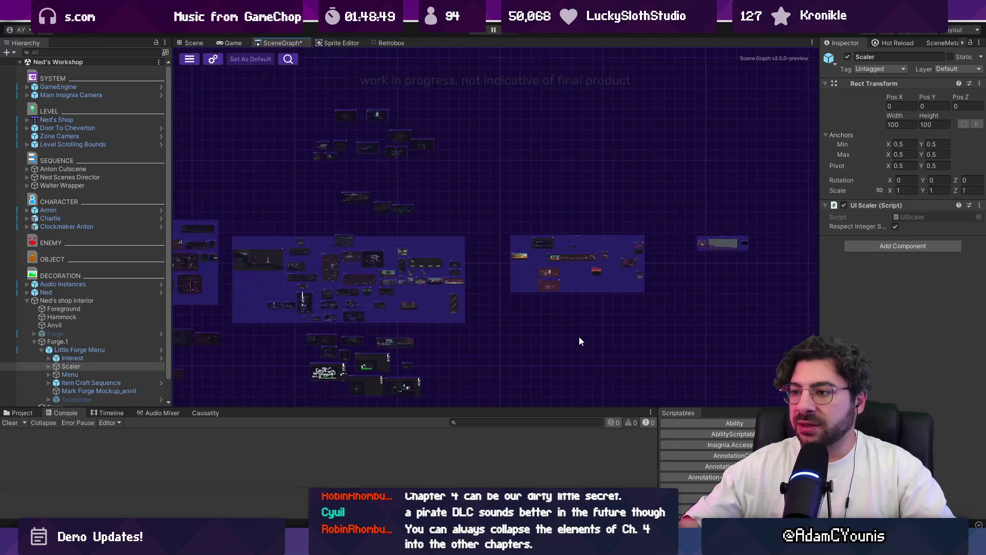
scroll(577, 331, "right", 3)
scroll(578, 331, "down", 1)
mouse_move(448, 544)
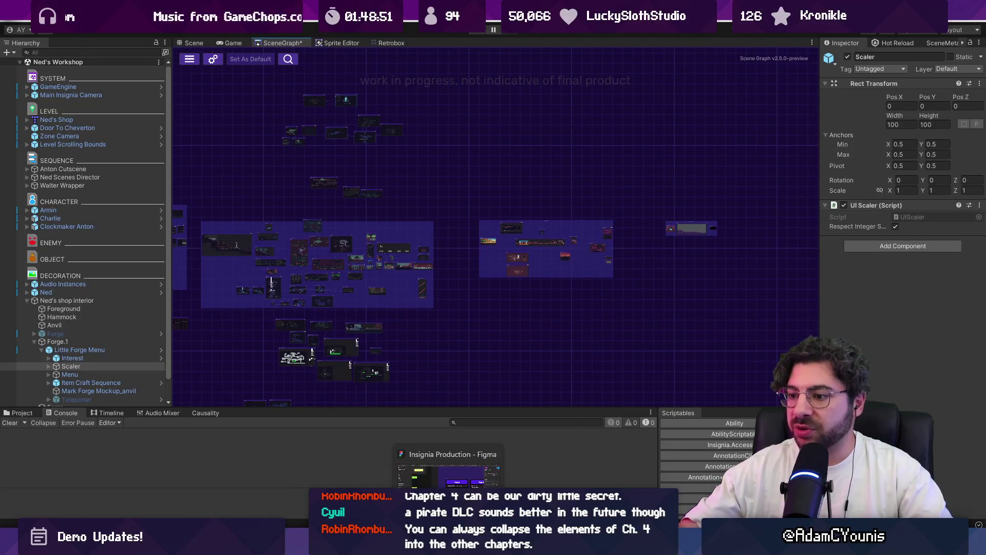
left_click(449, 474)
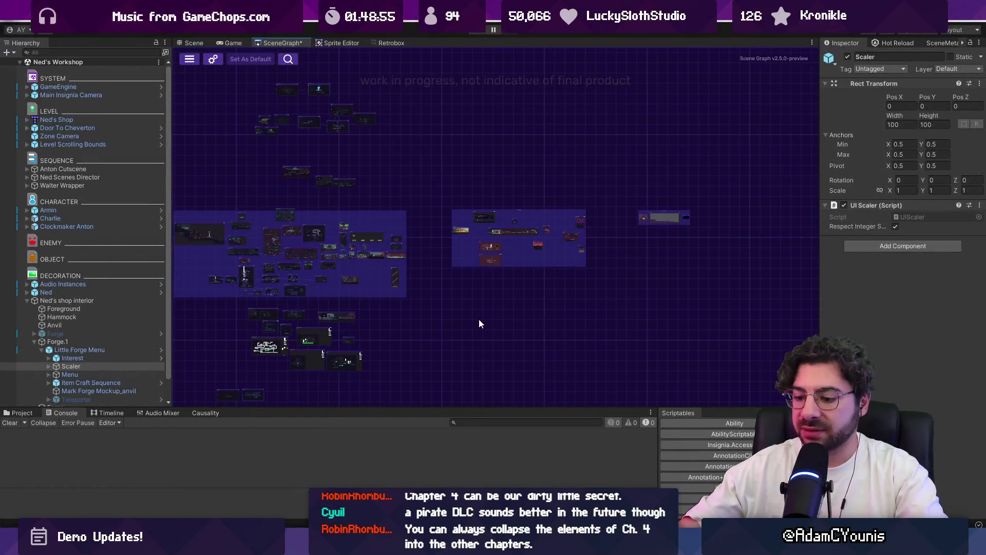
Step: Maximize the Scene Graph panel and snip a screenshot of the whole view
double_click(283, 43)
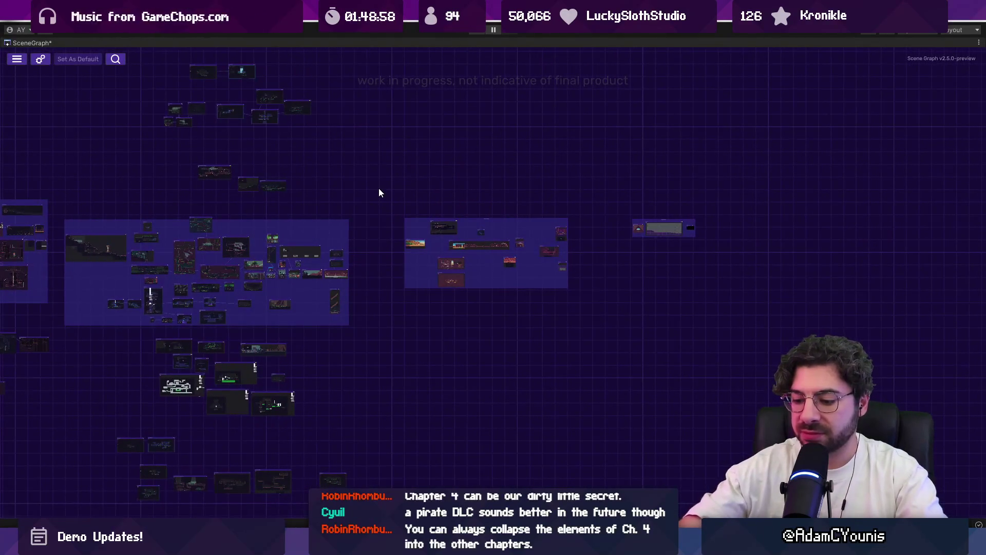
key("super+shift+s")
mouse_move(353, 150)
left_mouse_down()
mouse_move(820, 308)
mouse_move(843, 388)
left_mouse_up()
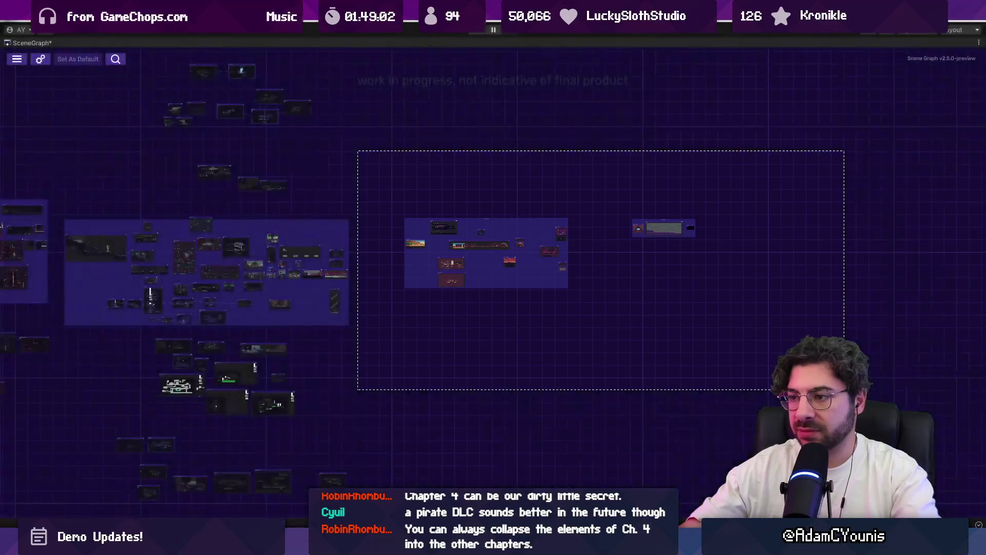
key("super+shift+s")
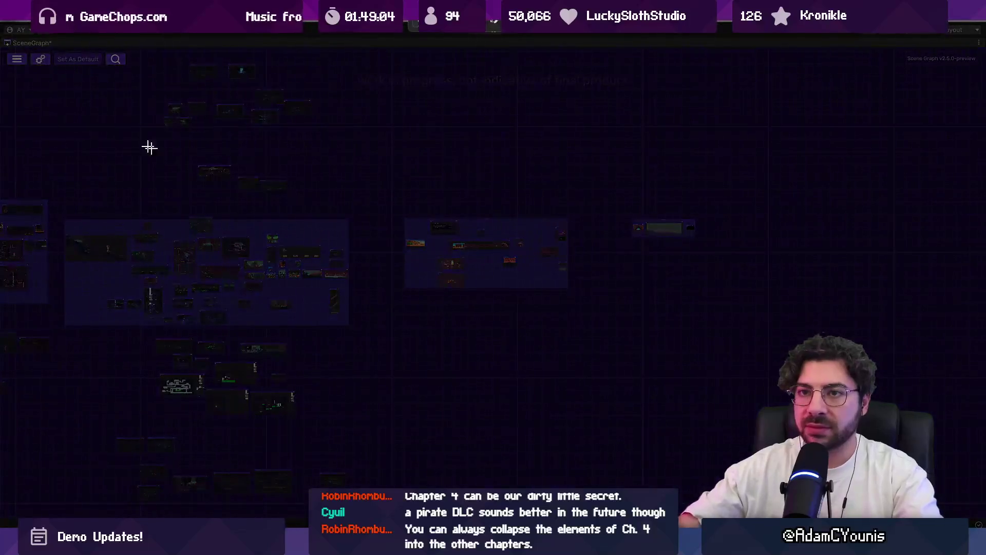
left_click_drag(2, 48, 975, 516)
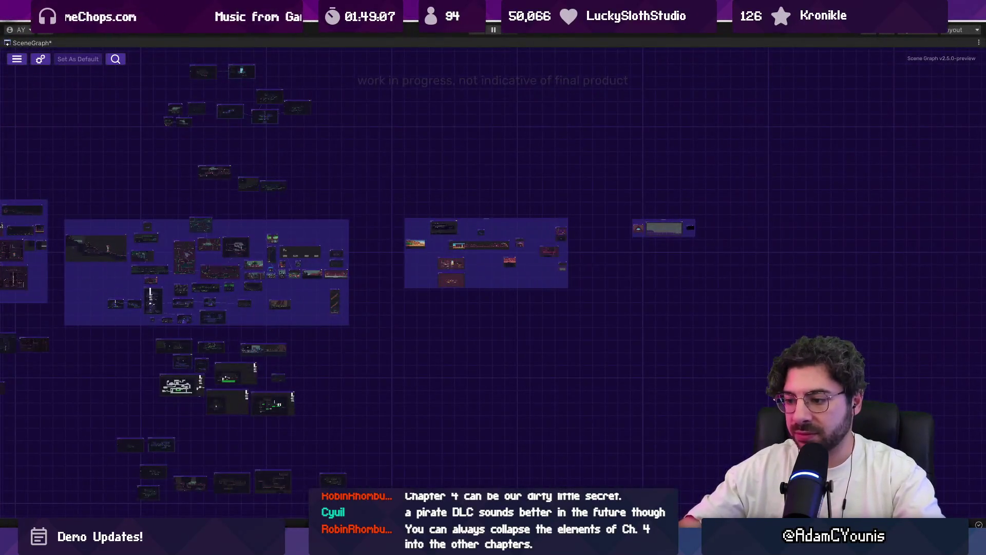
Step: Paste the Scene Graph snapshot into Sketchable and move it to the canvas's lower right
key("alt+Tab")
key("ctrl+v")
left_click_drag(495, 279, 642, 393)
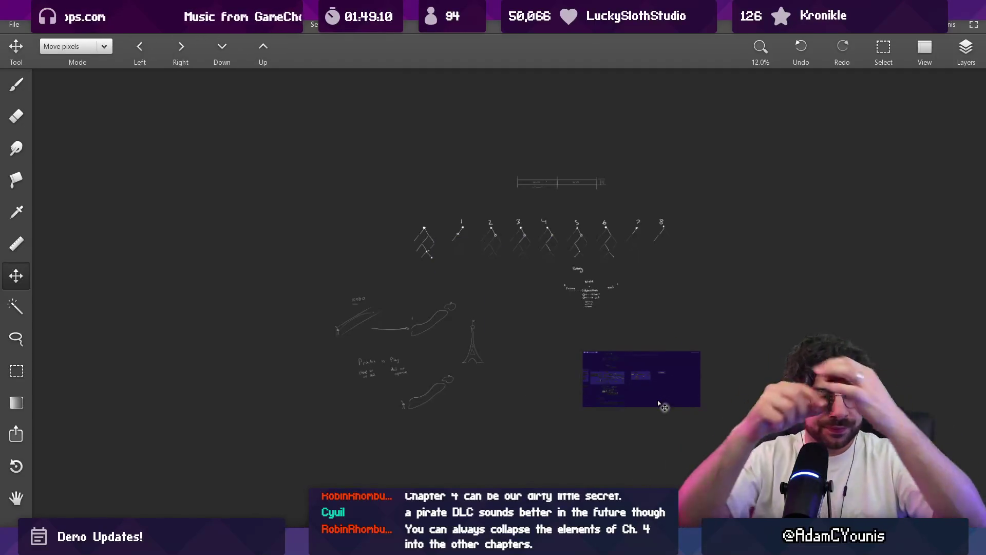
Step: With the brush, sketch two lines and boxes stacked above the small node group
scroll(588, 286, "up", 10)
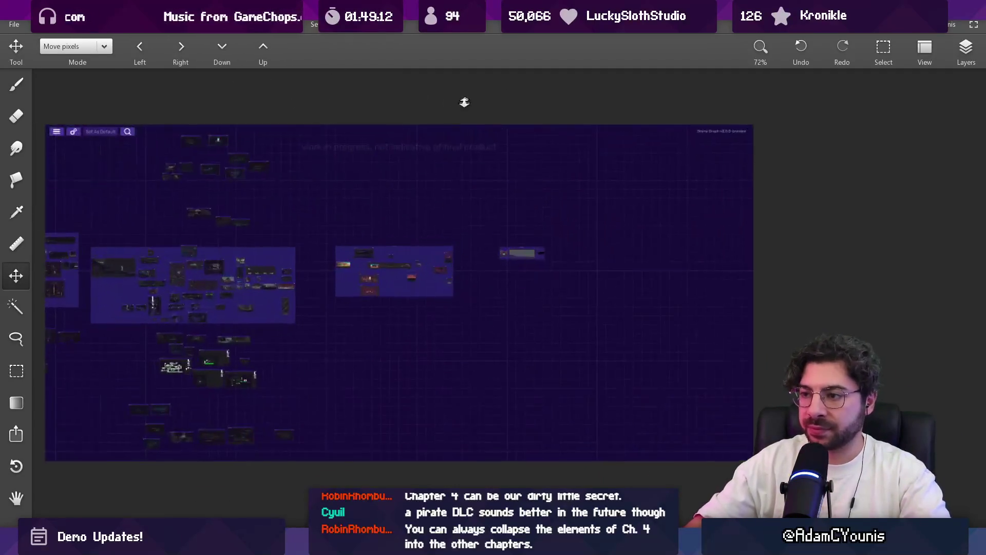
key("b")
scroll(445, 238, "up", 2)
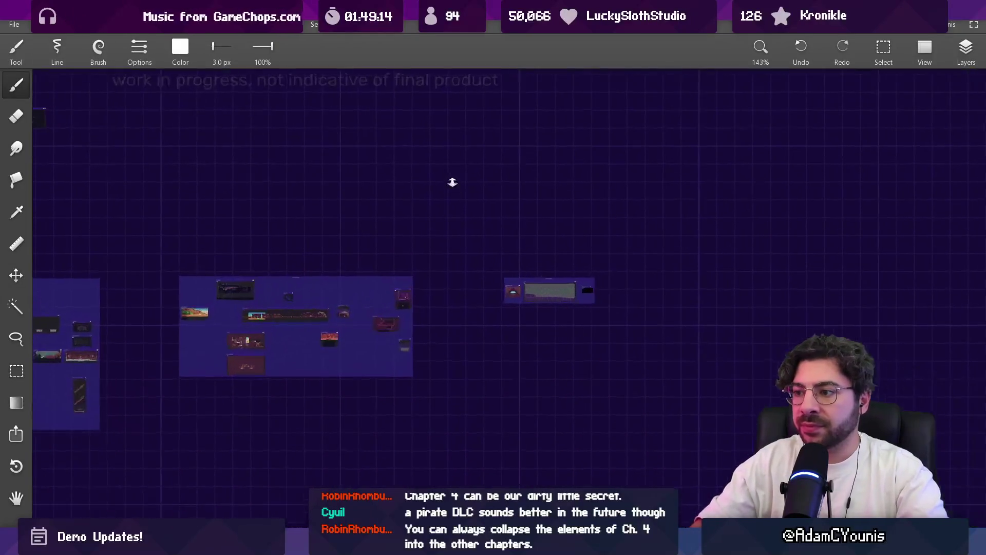
scroll(579, 213, "up", 5)
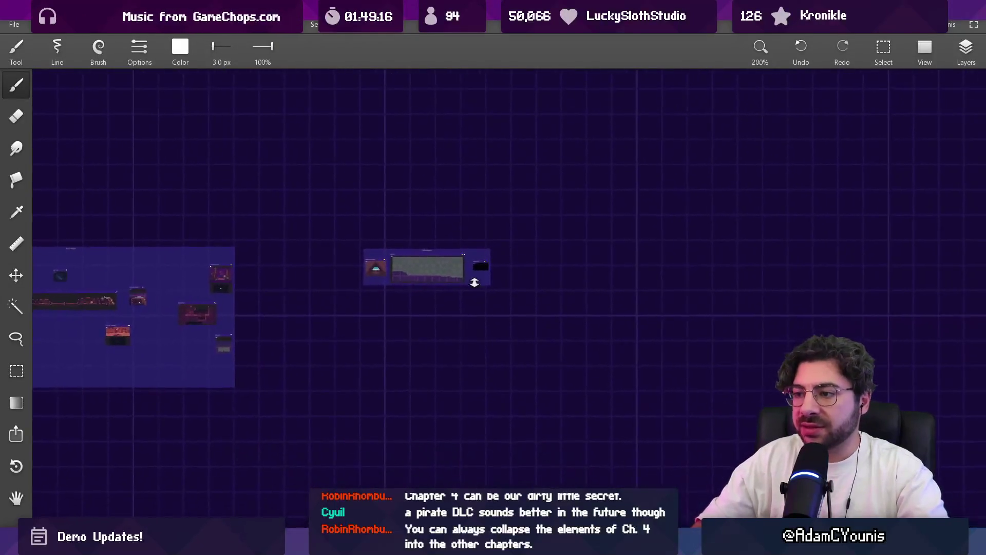
left_click_drag(306, 201, 351, 299)
mouse_move(352, 260)
left_mouse_down()
mouse_move(383, 260)
mouse_move(330, 255)
left_mouse_up()
mouse_move(436, 326)
left_mouse_down()
mouse_move(455, 272)
mouse_move(424, 287)
left_mouse_up()
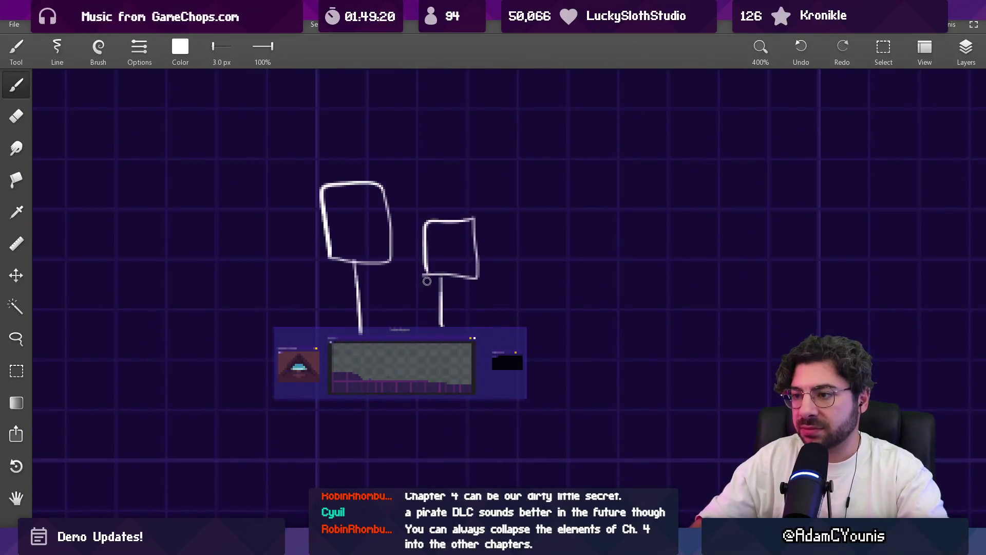
scroll(453, 266, "down", 3)
Step: Sketch a line and box branching below the node group
mouse_move(451, 253)
left_mouse_down()
mouse_move(461, 298)
mouse_move(436, 331)
mouse_move(500, 302)
left_mouse_up()
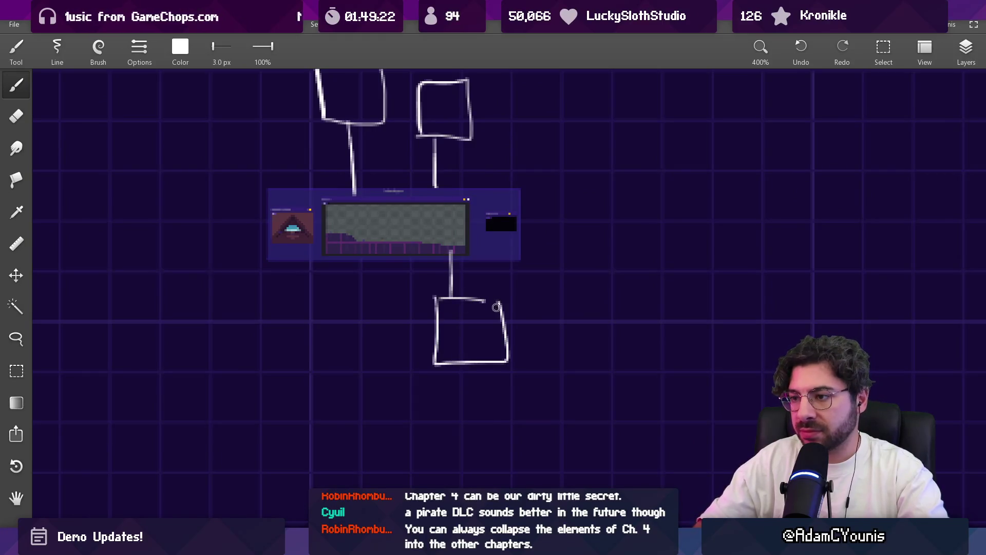
scroll(436, 346, "up", 3)
scroll(436, 346, "left", 3)
mouse_move(457, 340)
left_mouse_down()
mouse_move(455, 374)
mouse_move(493, 431)
mouse_move(421, 369)
left_mouse_up()
scroll(513, 349, "down", 1)
scroll(513, 350, "right", 3)
Step: Draw a connector running right from the node group, branching into several boxes
left_click_drag(493, 324, 599, 260)
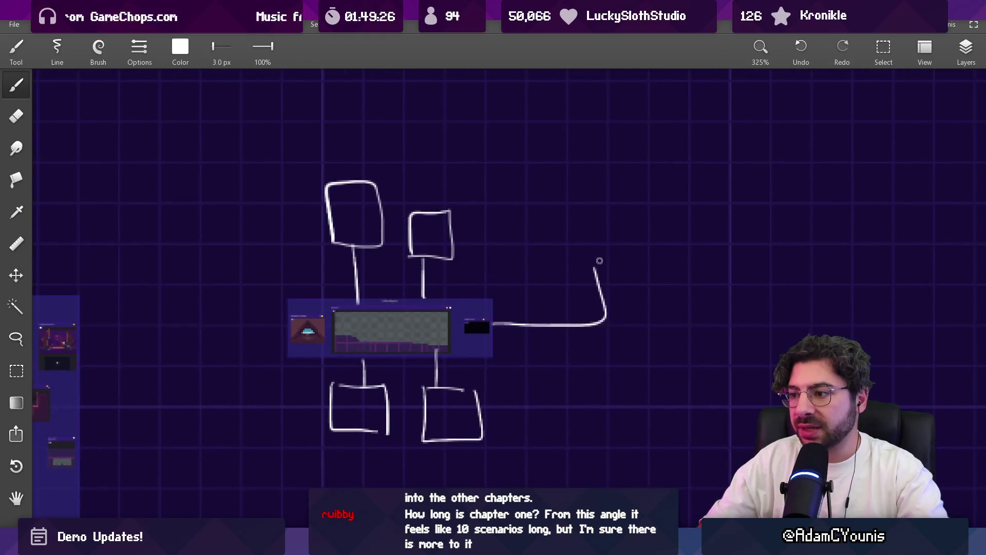
scroll(598, 259, "up", 3)
mouse_move(504, 292)
left_mouse_down()
mouse_move(635, 278)
mouse_move(497, 279)
mouse_move(586, 249)
mouse_move(516, 308)
left_mouse_up()
scroll(555, 332, "up", 3)
scroll(555, 333, "right", 1)
scroll(594, 290, "down", 3)
scroll(595, 290, "right", 3)
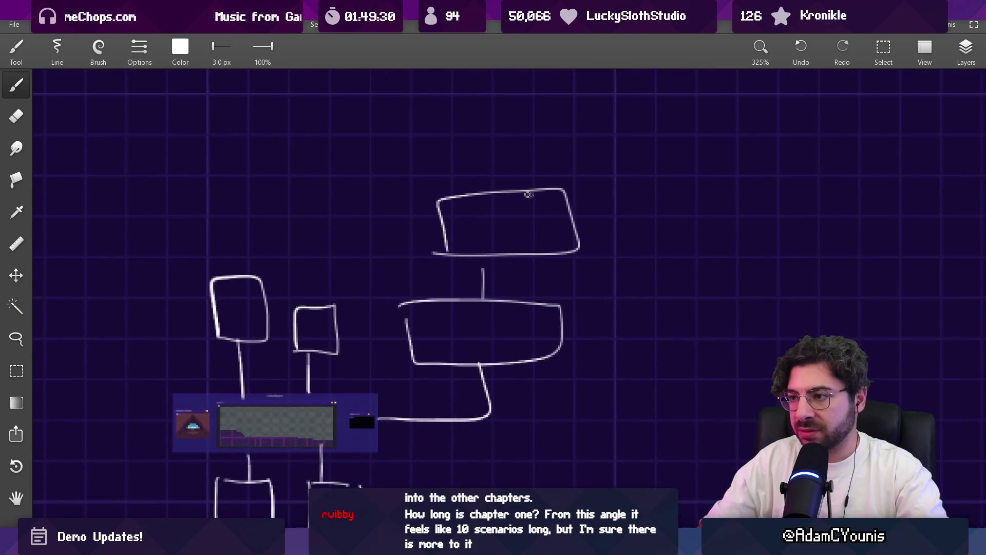
mouse_move(581, 222)
left_mouse_down()
mouse_move(612, 193)
mouse_move(717, 244)
mouse_move(624, 253)
mouse_move(629, 290)
mouse_move(663, 328)
mouse_move(586, 291)
left_mouse_up()
scroll(610, 249, "down", 2)
scroll(610, 249, "right", 3)
mouse_move(679, 297)
left_mouse_down()
mouse_move(719, 301)
mouse_move(770, 277)
mouse_move(727, 331)
left_mouse_up()
Step: Add an L-shaped connector line, undoing and redrawing the misplaced stroke
scroll(726, 309, "down", 2)
scroll(687, 347, "down", 1)
scroll(687, 347, "left", 3)
scroll(495, 374, "down", 2)
scroll(495, 374, "left", 1)
mouse_move(466, 344)
left_mouse_down()
mouse_move(485, 390)
mouse_move(498, 257)
left_mouse_up()
key("ctrl+z")
key("ctrl+z")
mouse_move(465, 359)
left_mouse_down()
mouse_move(483, 375)
mouse_move(465, 361)
left_mouse_up()
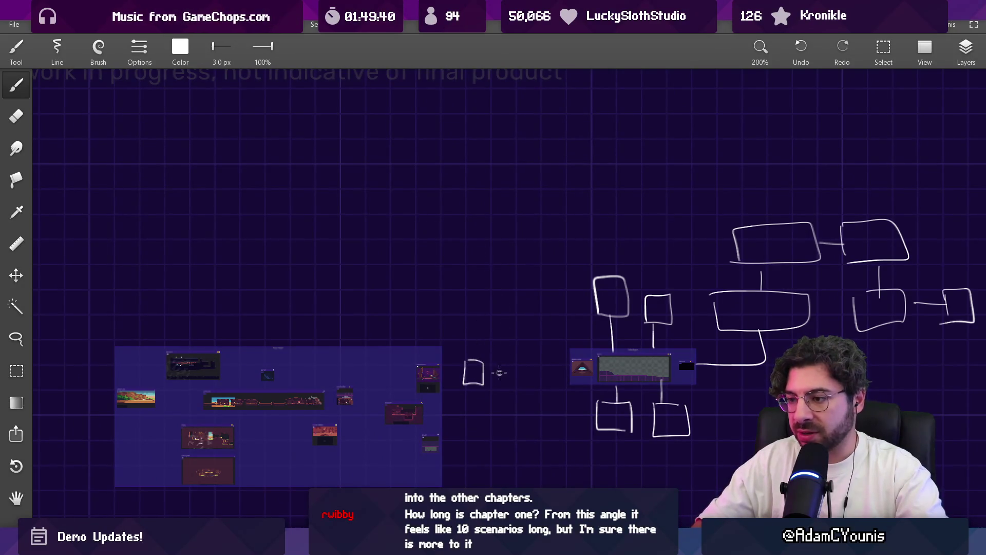
Step: Draw a box left of the node group, linked to a second box by redrawn connectors
scroll(539, 393, "up", 2)
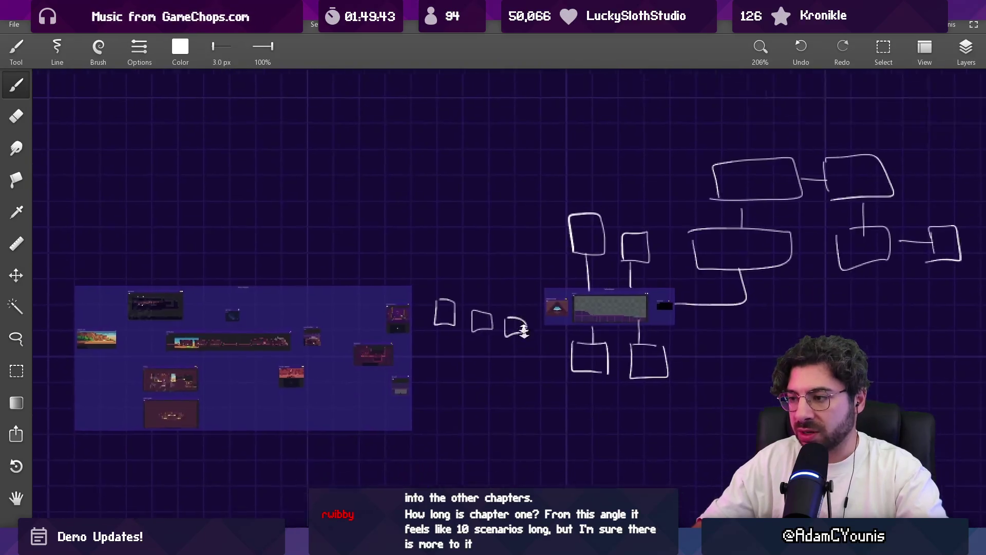
key("ctrl+z")
mouse_move(486, 304)
left_mouse_down()
mouse_move(503, 340)
mouse_move(480, 283)
mouse_move(495, 277)
mouse_move(395, 257)
mouse_move(455, 154)
left_mouse_up()
scroll(522, 293, "down", 1)
scroll(477, 304, "up", 2)
mouse_move(397, 144)
left_mouse_down()
mouse_move(411, 154)
mouse_move(484, 149)
mouse_move(506, 177)
mouse_move(513, 154)
mouse_move(560, 201)
left_mouse_up()
key("ctrl+z")
left_click_drag(559, 154, 560, 231)
mouse_move(531, 216)
left_mouse_down()
mouse_move(547, 215)
mouse_move(577, 329)
mouse_move(587, 325)
left_mouse_up()
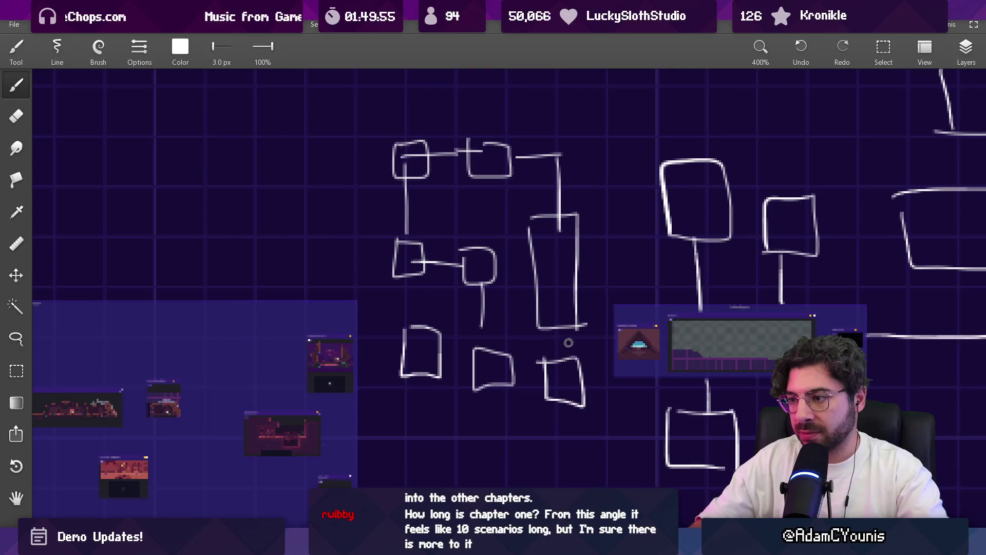
Step: Chain a long box and an arched box with connectors beneath the middle shapes
mouse_move(576, 376)
left_mouse_down()
mouse_move(599, 246)
mouse_move(417, 236)
left_mouse_up()
mouse_move(330, 213)
left_mouse_down()
mouse_move(327, 270)
mouse_move(346, 295)
left_mouse_up()
mouse_move(300, 267)
left_mouse_down()
mouse_move(349, 307)
mouse_move(362, 261)
mouse_move(377, 292)
mouse_move(451, 300)
mouse_move(478, 272)
mouse_move(456, 321)
mouse_move(586, 309)
mouse_move(614, 291)
mouse_move(692, 312)
mouse_move(631, 320)
left_mouse_up()
mouse_move(507, 323)
left_mouse_down()
mouse_move(508, 348)
mouse_move(573, 393)
left_mouse_up()
mouse_move(457, 347)
left_mouse_down()
mouse_move(509, 382)
mouse_move(554, 382)
left_mouse_up()
scroll(546, 370, "down", 5)
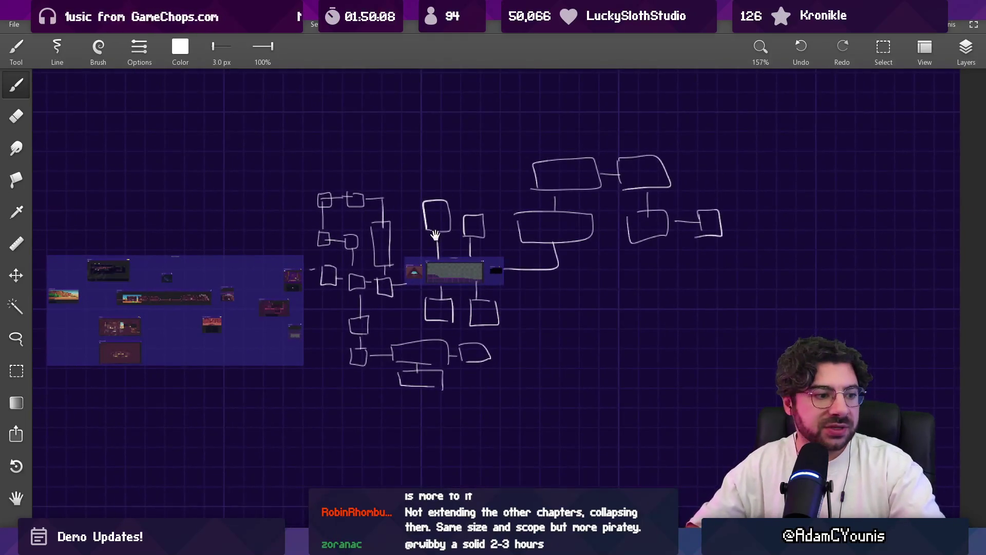
left_click_drag(435, 236, 457, 267)
left_click_drag(569, 149, 508, 146)
key("ctrl+z")
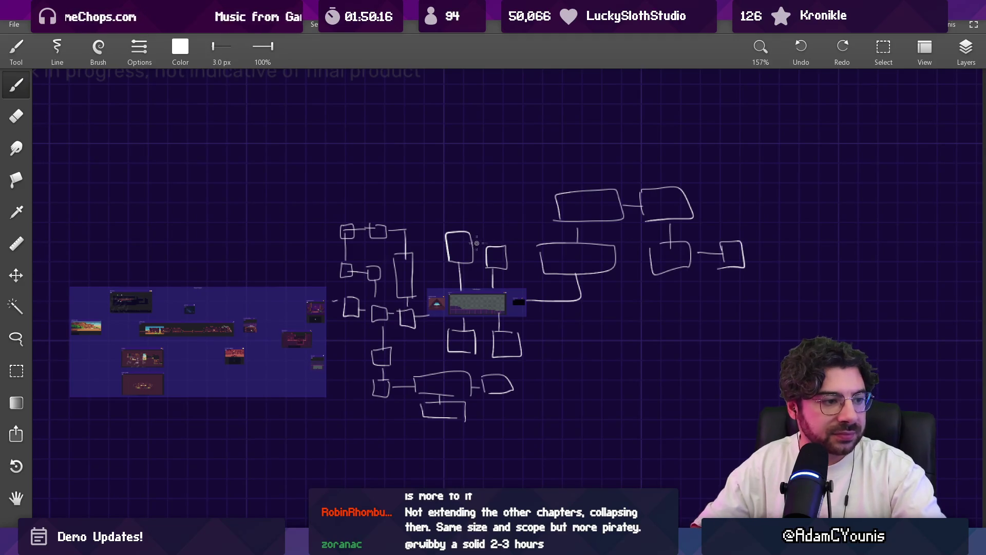
Step: Draw a vertical line and a bracket capping the left box cluster
mouse_move(493, 245)
left_mouse_down()
mouse_move(498, 236)
mouse_move(737, 214)
mouse_move(640, 229)
mouse_move(510, 203)
mouse_move(470, 323)
mouse_move(587, 161)
left_mouse_up()
scroll(689, 220, "down", 2)
scroll(640, 226, "down", 1)
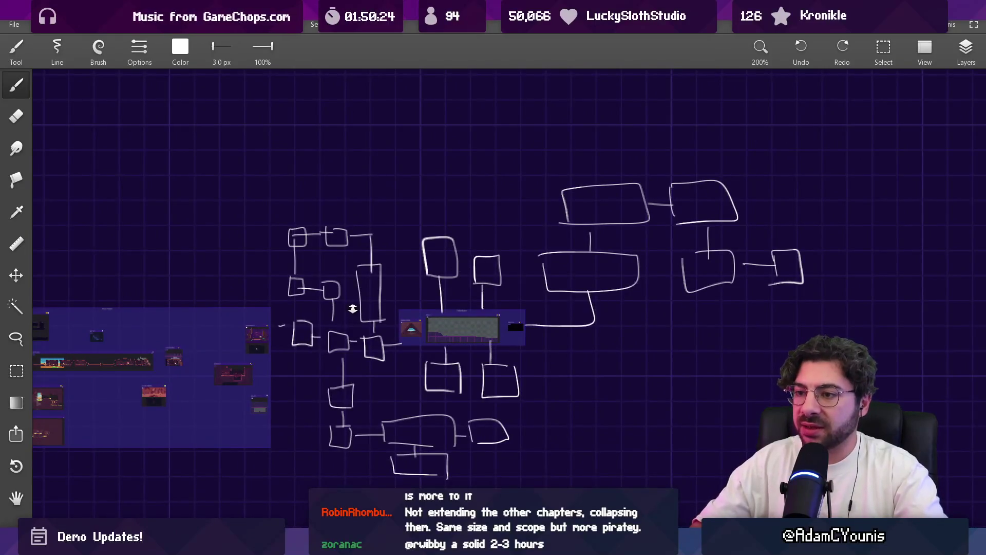
scroll(414, 236, "up", 2)
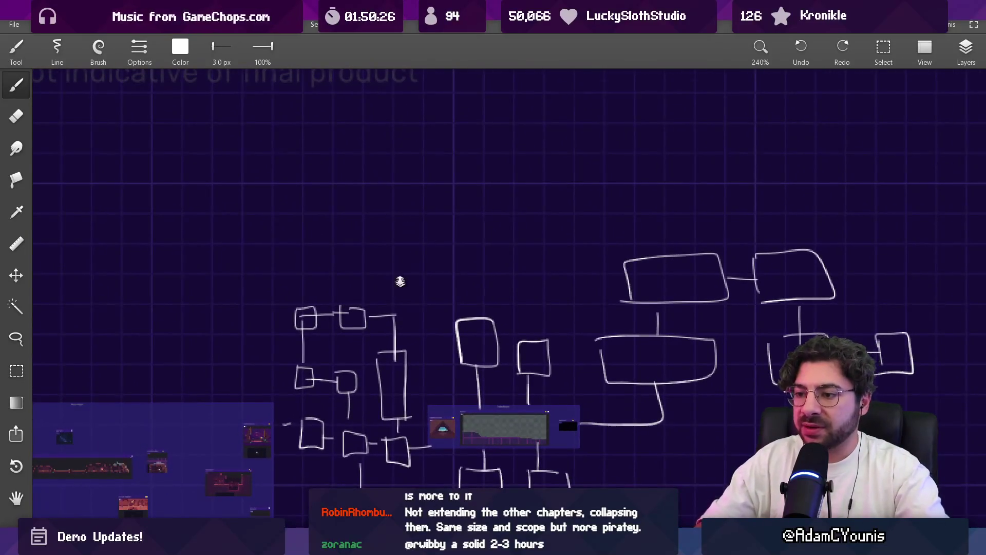
scroll(400, 281, "down", 2)
left_click_drag(298, 170, 308, 288)
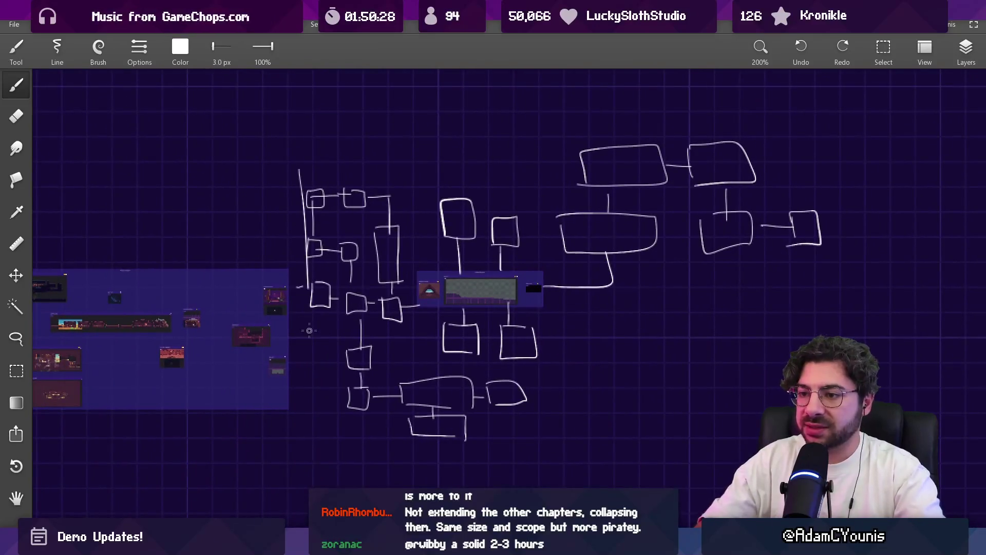
scroll(427, 108, "up", 4)
mouse_move(359, 248)
left_mouse_down()
mouse_move(578, 227)
mouse_move(580, 246)
left_mouse_up()
scroll(386, 184, "up", 2)
Step: Handwrite 'hills' above the bracket on the left cluster
mouse_move(387, 183)
left_mouse_down()
mouse_move(378, 229)
mouse_move(404, 223)
mouse_move(420, 233)
left_mouse_up()
left_click_drag(426, 202, 429, 228)
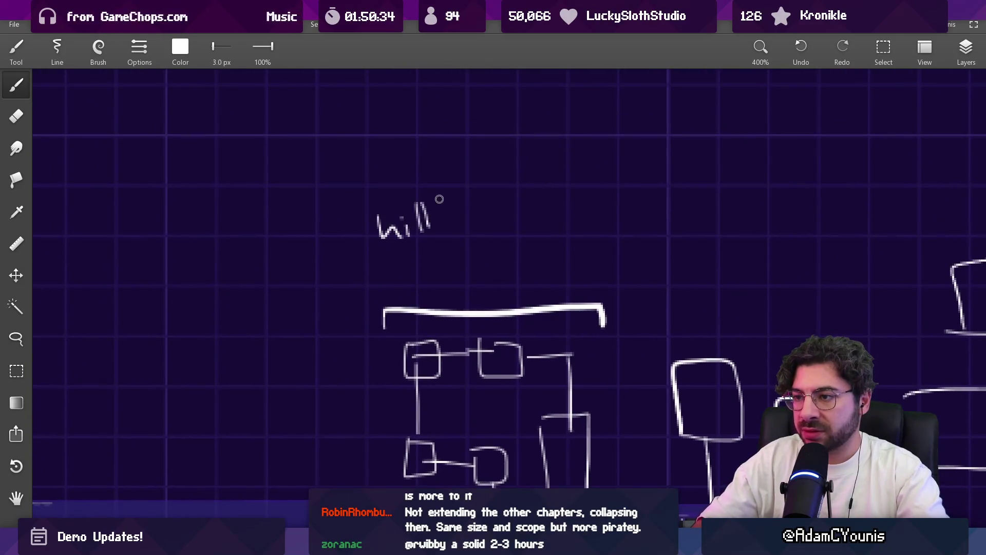
mouse_move(301, 163)
left_mouse_down()
mouse_move(313, 192)
mouse_move(414, 164)
mouse_move(443, 162)
mouse_move(453, 174)
mouse_move(421, 172)
mouse_move(425, 198)
mouse_move(334, 163)
mouse_move(215, 76)
mouse_move(214, 163)
left_mouse_up()
key("ctrl+z")
key("ctrl+z")
Step: Enclose the right-hand boxes in a loop and label it 'ship hull'
scroll(474, 164, "down", 3)
mouse_move(401, 154)
left_mouse_down()
mouse_move(403, 331)
mouse_move(647, 139)
mouse_move(478, 147)
left_mouse_up()
left_click_drag(558, 114, 534, 216)
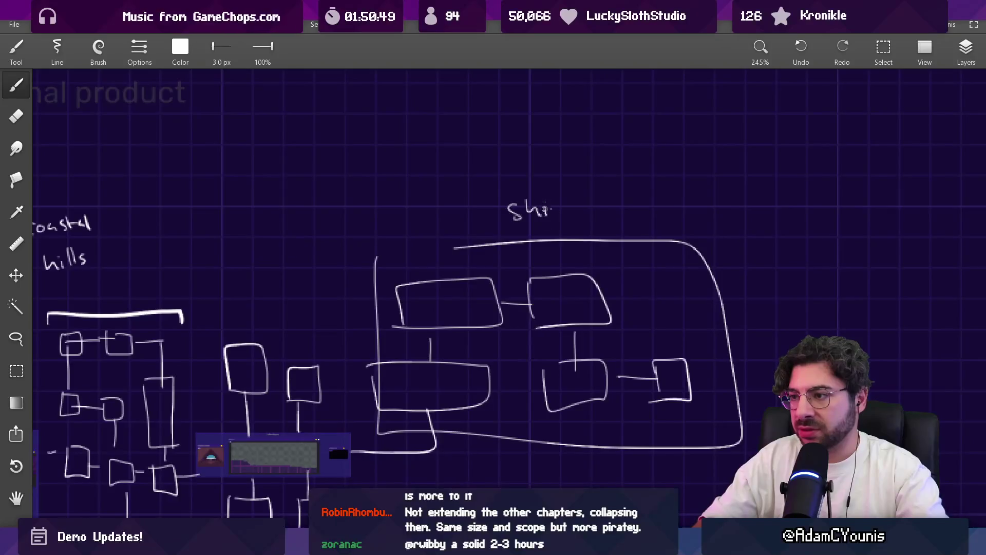
left_click_drag(590, 195, 627, 208)
left_click_drag(637, 185, 636, 208)
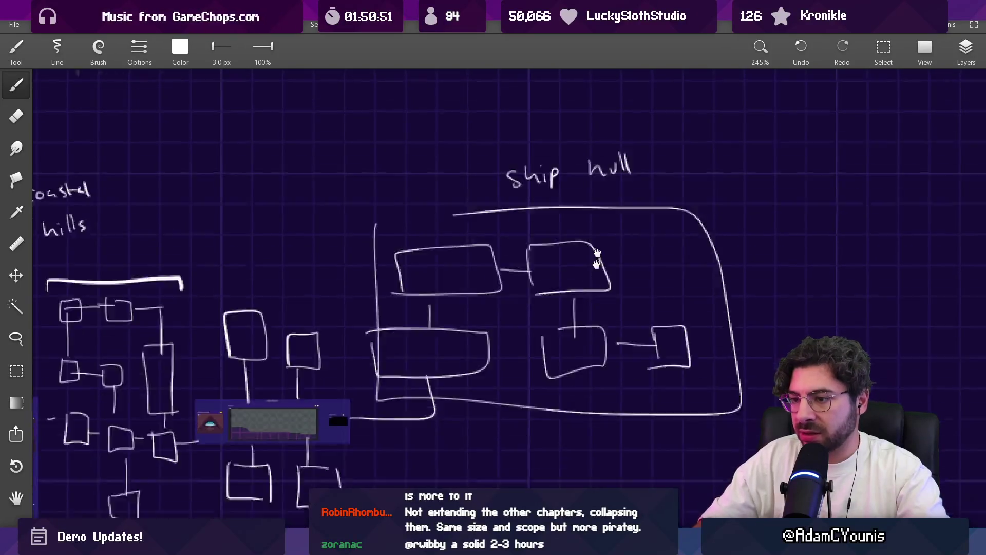
Step: Circle the lower cluster of boxes and label it 'beach'
left_click_drag(466, 487, 588, 187)
left_click_drag(222, 227, 431, 230)
key("ctrl+z")
mouse_move(211, 265)
left_mouse_down()
mouse_move(455, 254)
mouse_move(226, 363)
mouse_move(210, 260)
left_mouse_up()
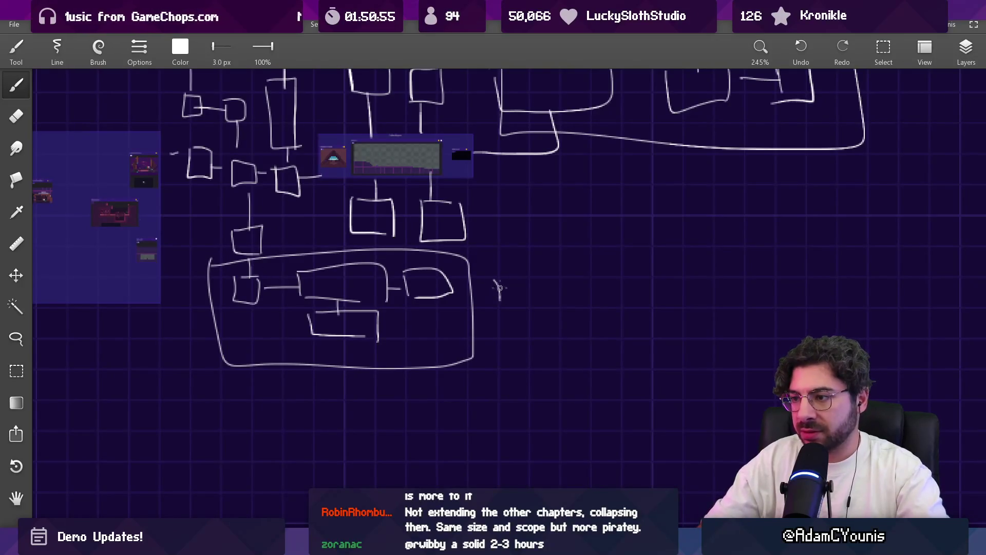
left_click_drag(555, 272, 570, 295)
scroll(555, 249, "down", 5)
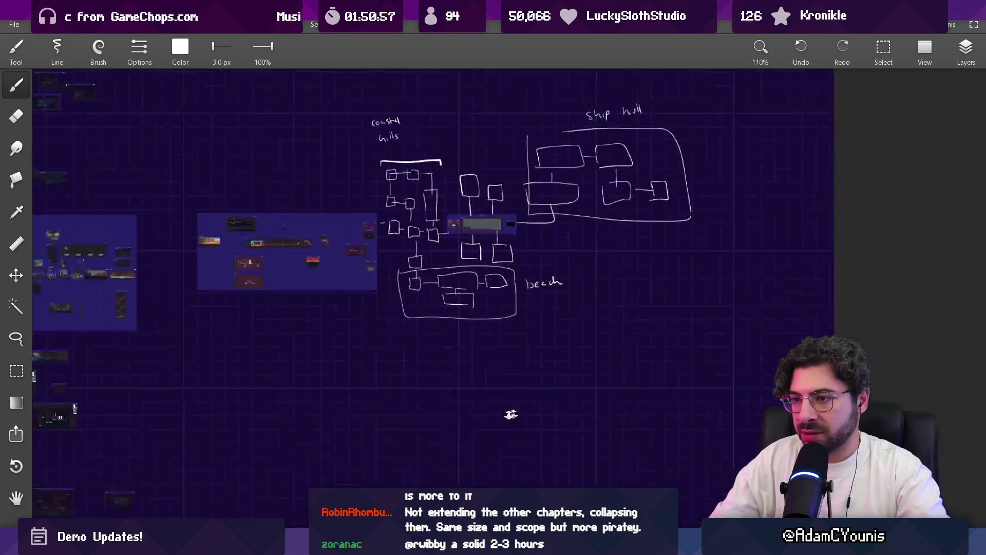
Step: Draw a row of small room boxes with a connector left of the beach loop
scroll(555, 249, "up", 3)
mouse_move(658, 338)
left_mouse_down()
mouse_move(570, 334)
mouse_move(585, 324)
left_mouse_up()
mouse_move(473, 353)
left_mouse_down()
mouse_move(532, 357)
mouse_move(478, 323)
left_mouse_up()
left_click_drag(424, 365, 429, 332)
scroll(574, 343, "left", 3)
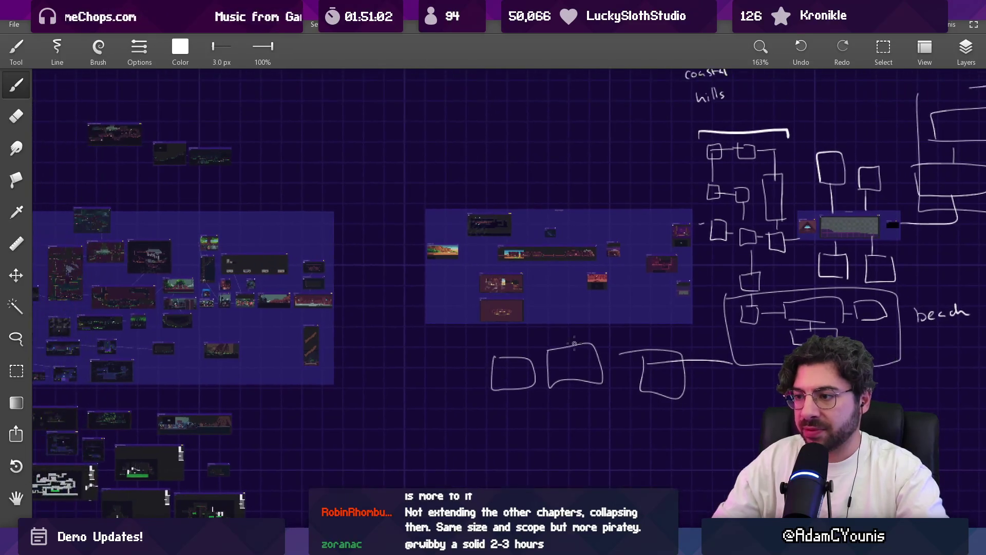
left_click_drag(568, 326, 557, 312)
left_click_drag(511, 332, 514, 345)
key("ctrl+z")
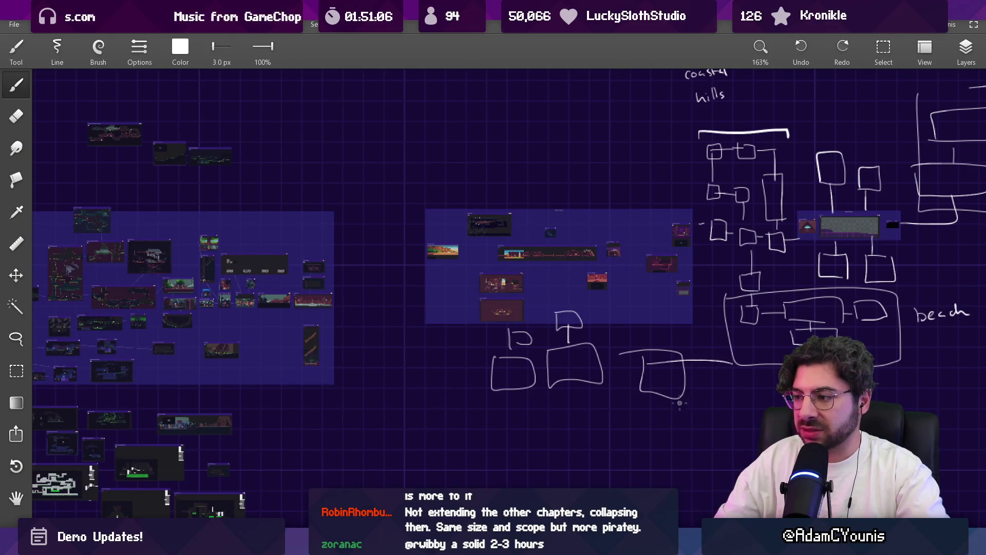
key("ctrl+z")
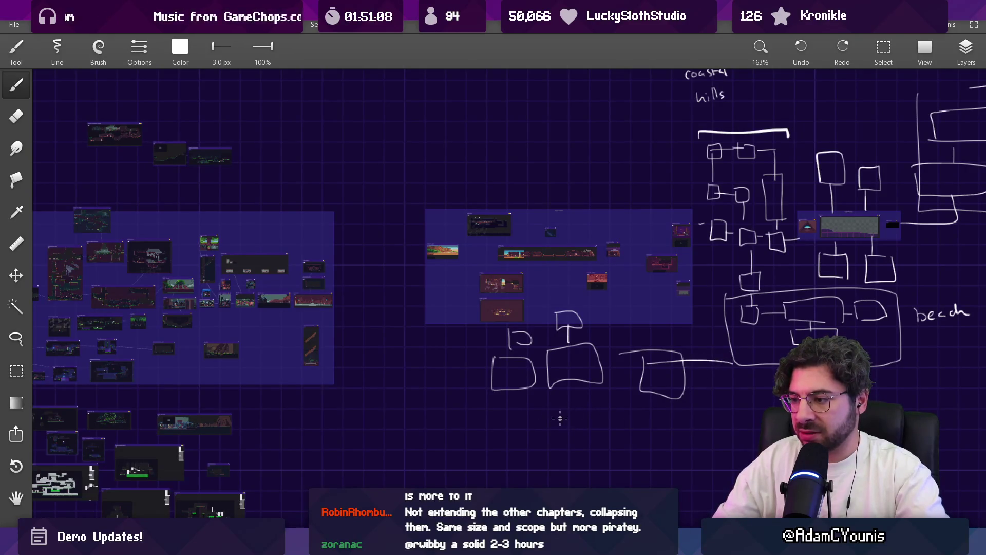
Step: Write 'desert' under the new room boxes
left_click_drag(589, 415, 605, 411)
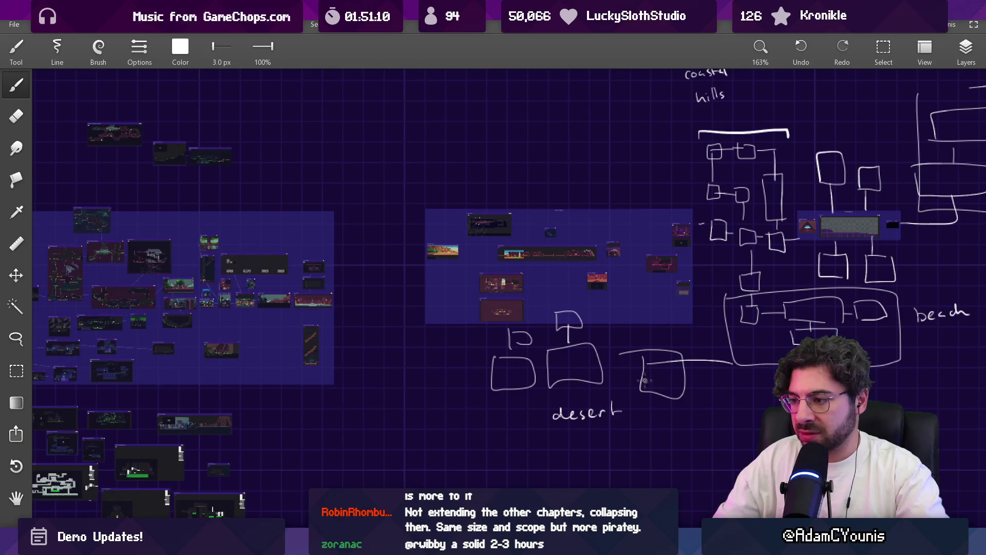
scroll(644, 380, "down", 3)
scroll(644, 380, "left", 5)
left_click_drag(494, 319, 661, 306)
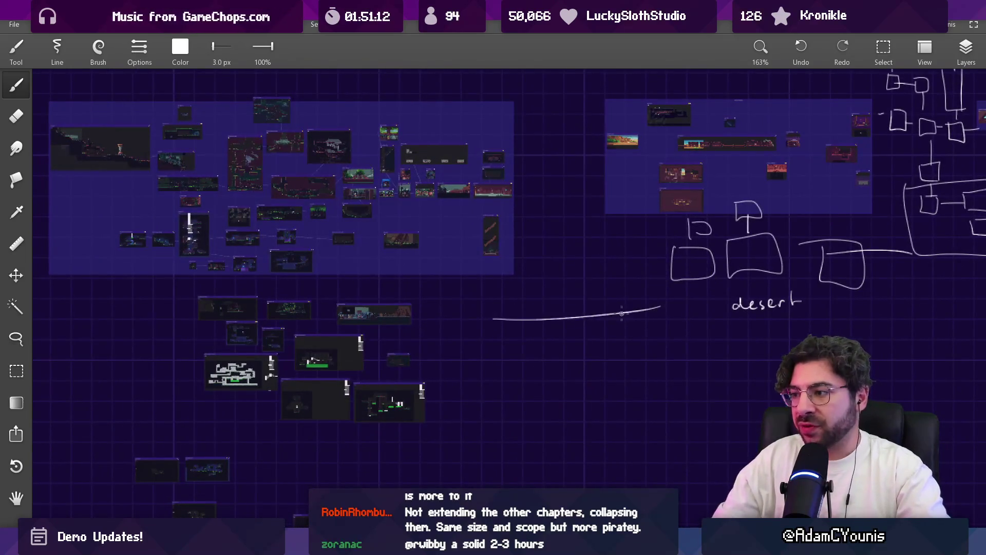
scroll(480, 320, "up", 3)
scroll(479, 320, "left", 1)
key("ctrl+z")
Step: Sketch a stack of room boxes between the two screenshot panels
key("ctrl+z")
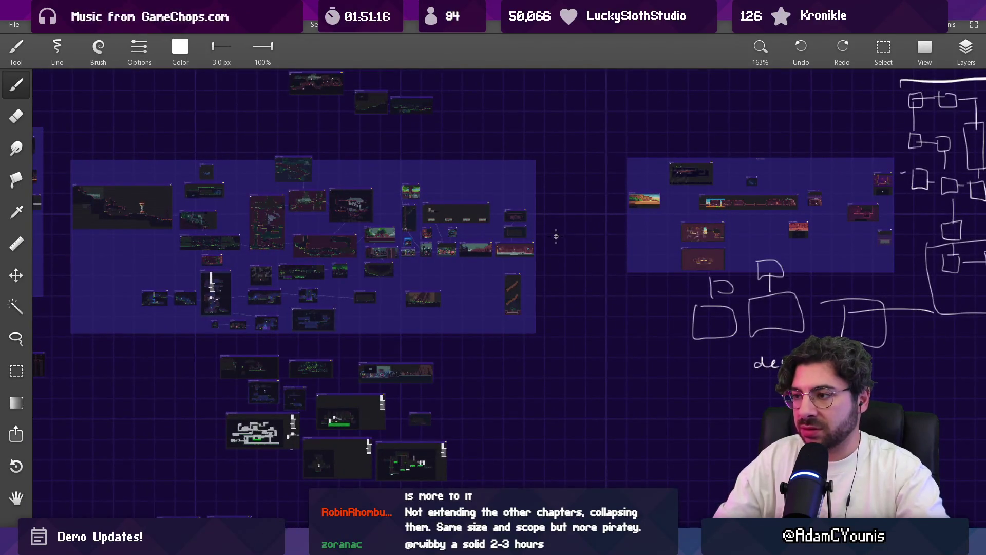
scroll(547, 223, "up", 5)
mouse_move(443, 266)
left_mouse_down()
mouse_move(477, 289)
mouse_move(446, 286)
left_mouse_up()
mouse_move(471, 245)
left_mouse_down()
mouse_move(495, 239)
mouse_move(477, 239)
left_mouse_up()
mouse_move(499, 280)
left_mouse_down()
mouse_move(501, 315)
mouse_move(506, 278)
left_mouse_up()
mouse_move(534, 245)
left_mouse_down()
mouse_move(559, 253)
mouse_move(520, 249)
mouse_move(558, 262)
mouse_move(520, 263)
left_mouse_up()
key("ctrl+z")
mouse_move(554, 289)
left_mouse_down()
mouse_move(578, 271)
mouse_move(563, 348)
mouse_move(515, 397)
left_mouse_up()
key("ctrl+z")
left_click_drag(501, 332, 502, 405)
mouse_move(501, 331)
left_mouse_down()
mouse_move(517, 400)
mouse_move(501, 403)
left_mouse_up()
scroll(502, 403, "down", 3)
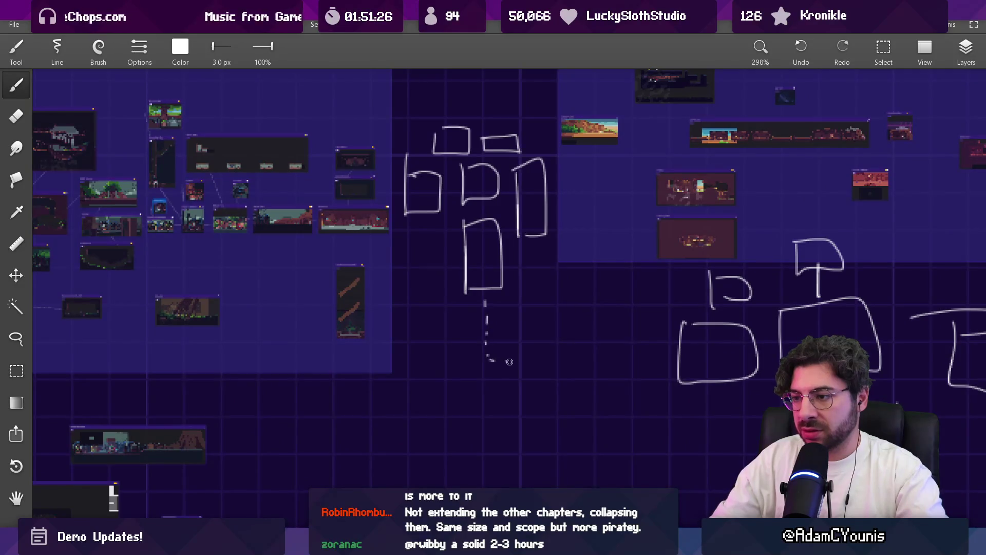
scroll(622, 360, "down", 5)
scroll(565, 334, "up", 2)
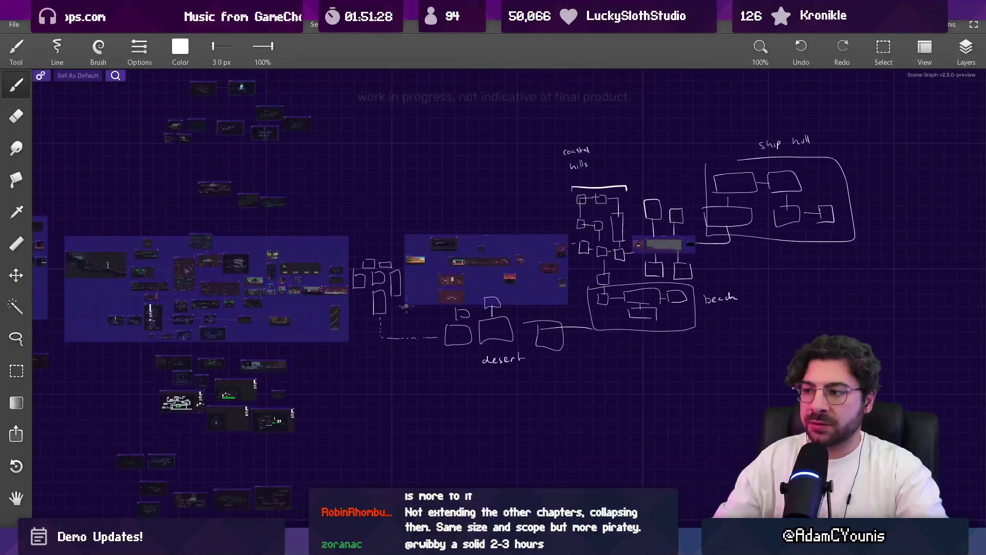
Step: On empty canvas left of the map, draw a long rectangle and a large outline around small squares
mouse_move(518, 249)
left_mouse_down()
mouse_move(576, 246)
mouse_move(428, 238)
mouse_move(631, 277)
left_mouse_up()
mouse_move(440, 253)
left_mouse_down()
mouse_move(506, 270)
mouse_move(589, 265)
left_mouse_up()
mouse_move(523, 255)
left_mouse_down()
mouse_move(423, 370)
mouse_move(650, 371)
left_mouse_up()
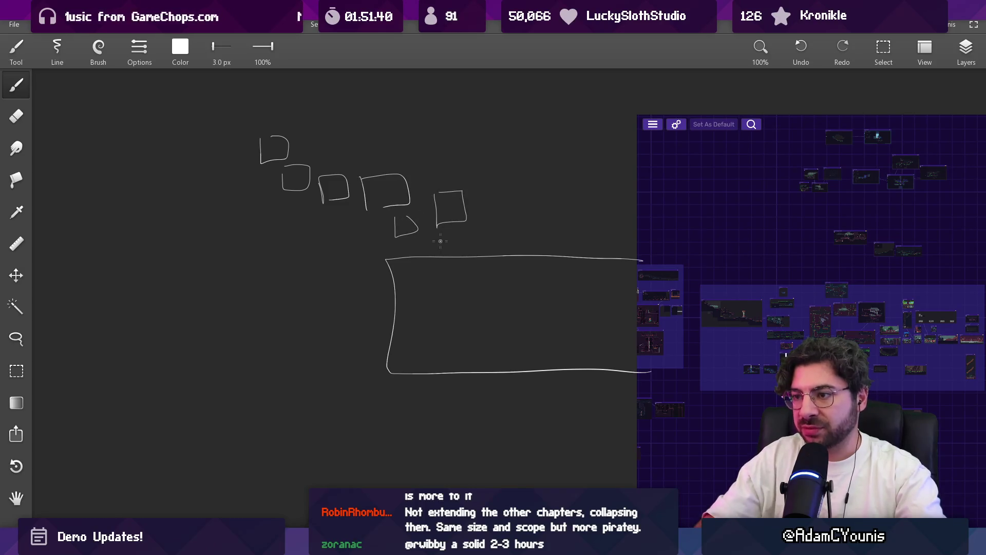
mouse_move(239, 146)
left_mouse_down()
mouse_move(518, 236)
mouse_move(308, 100)
mouse_move(257, 119)
left_mouse_up()
left_click_drag(321, 96, 336, 176)
key("ctrl+z")
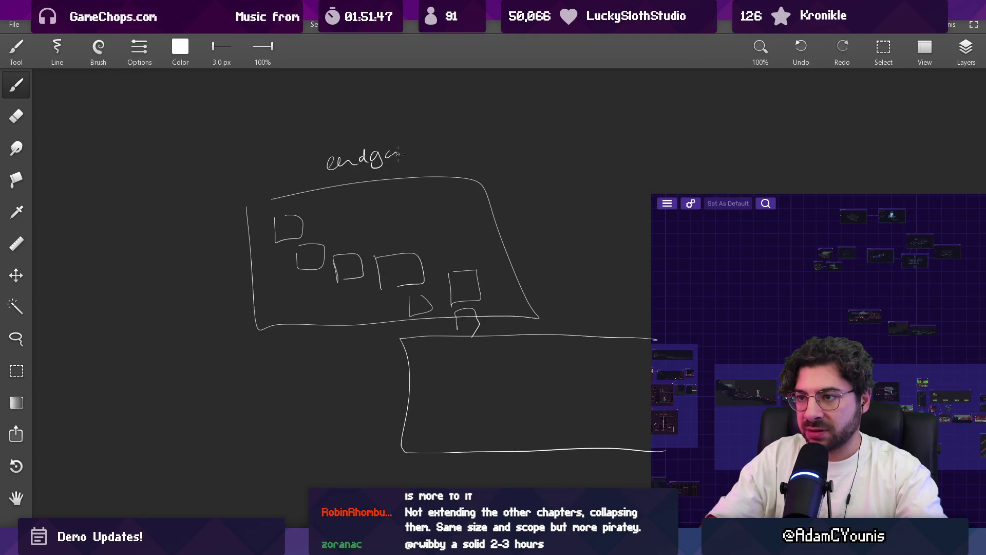
Step: Try handwriting the area label, undo it, and return to the Figma board
scroll(313, 254, "down", 5)
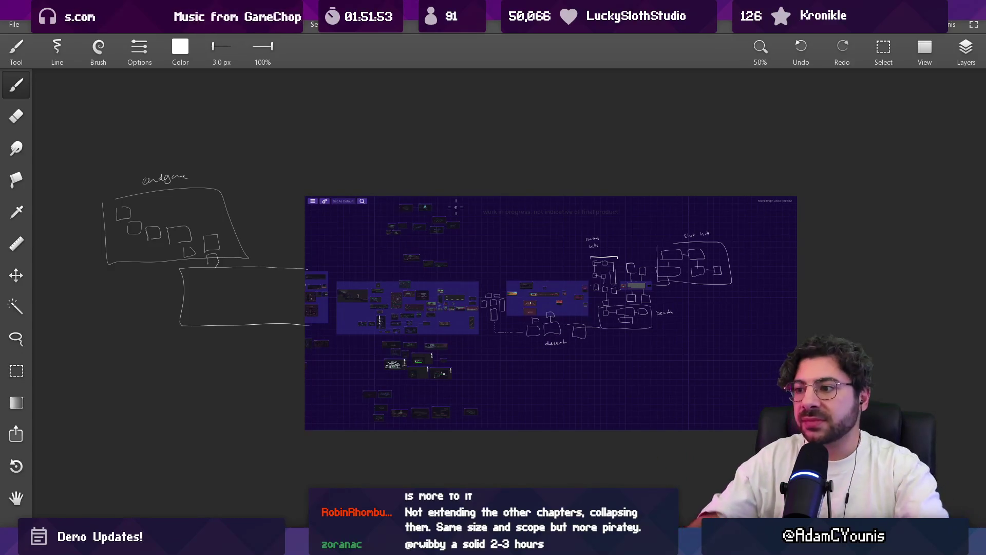
scroll(515, 232, "up", 5)
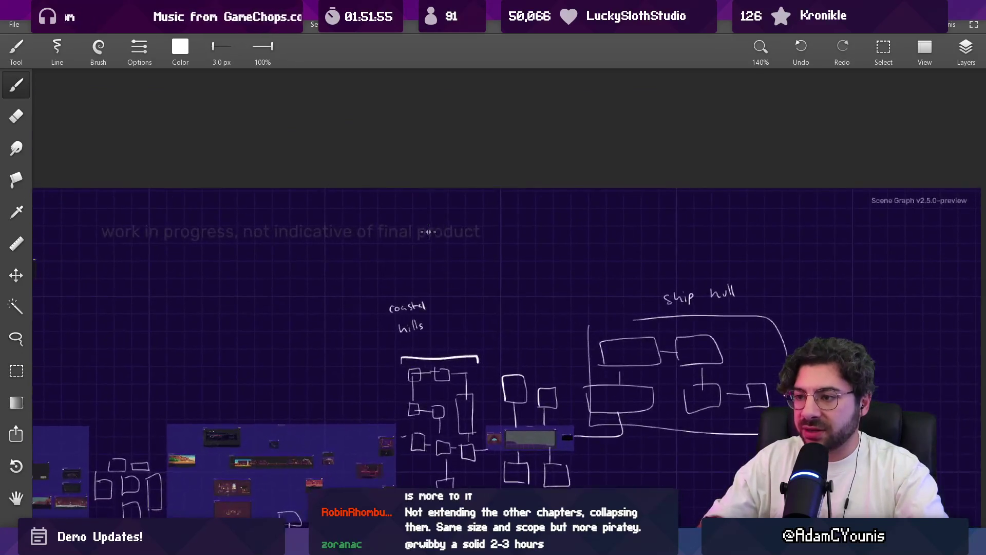
scroll(437, 328, "up", 3)
mouse_move(408, 212)
left_mouse_down()
mouse_move(431, 218)
mouse_move(460, 199)
left_mouse_up()
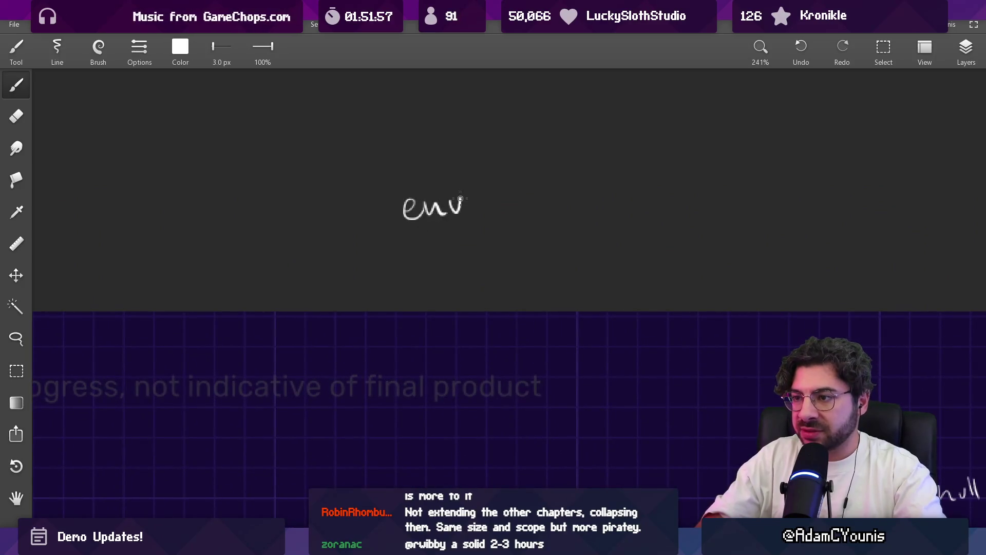
key("ctrl+z")
key("ctrl+z")
key("ctrl+z")
key("alt+Tab")
Step: Screenshot the endgame sketch and level map, then open Insignia - Working Design Document in Figma
scroll(457, 301, "left", 2)
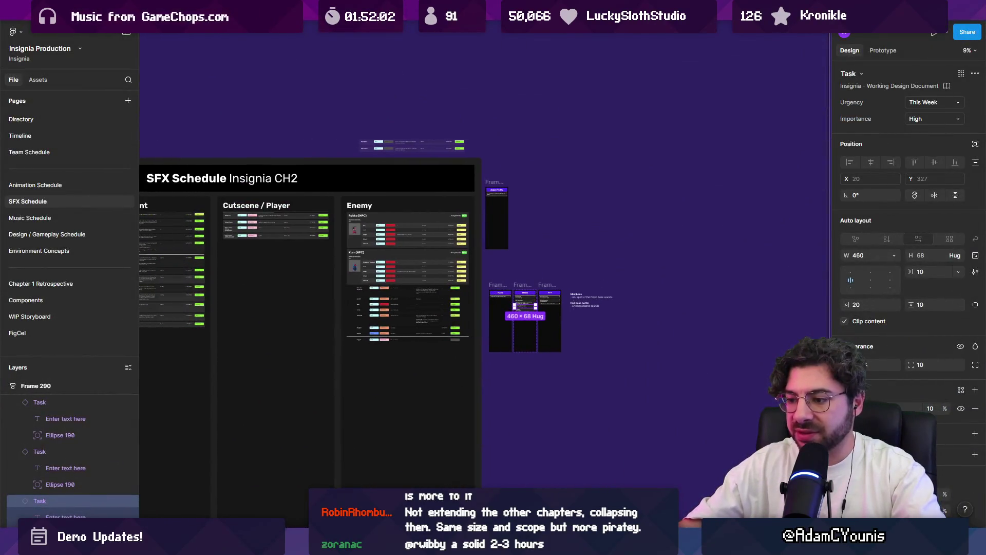
key("alt+Tab")
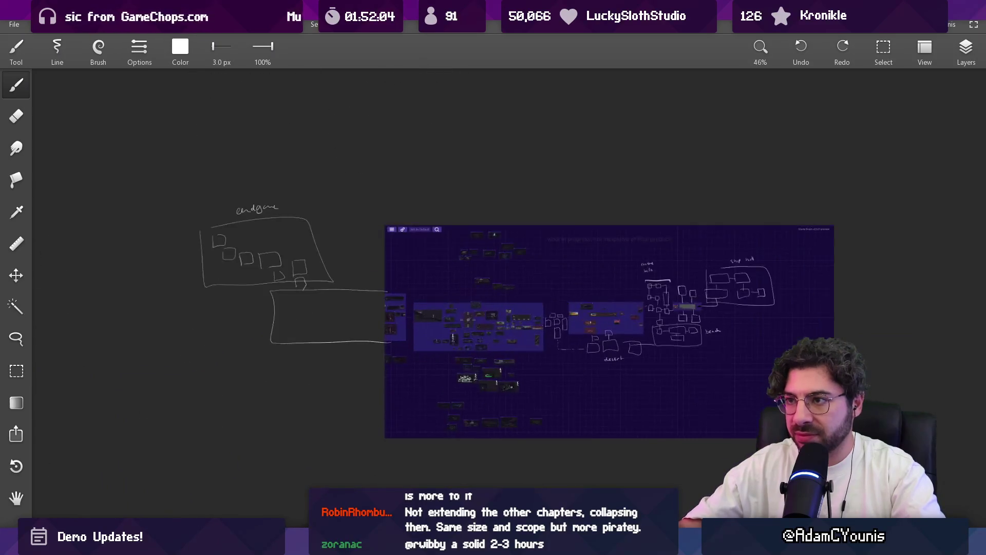
scroll(543, 303, "up", 3)
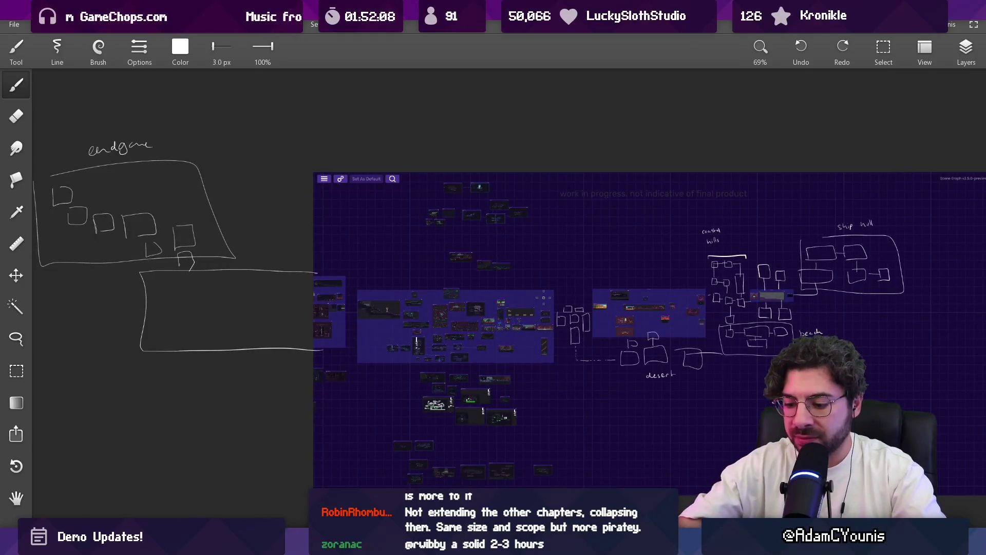
key("super+shift+s")
mouse_move(33, 137)
left_mouse_down()
mouse_move(939, 463)
mouse_move(985, 496)
left_mouse_up()
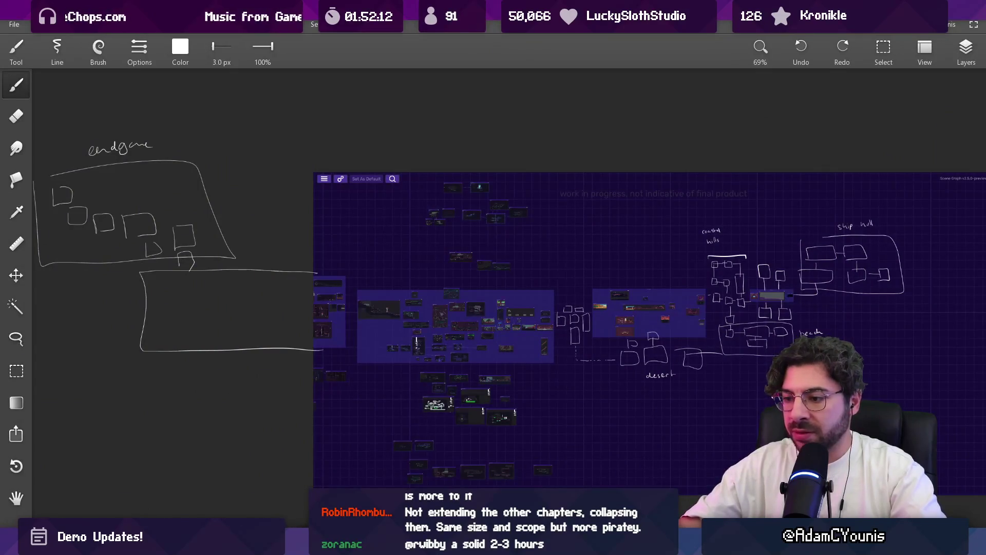
key("alt+Tab")
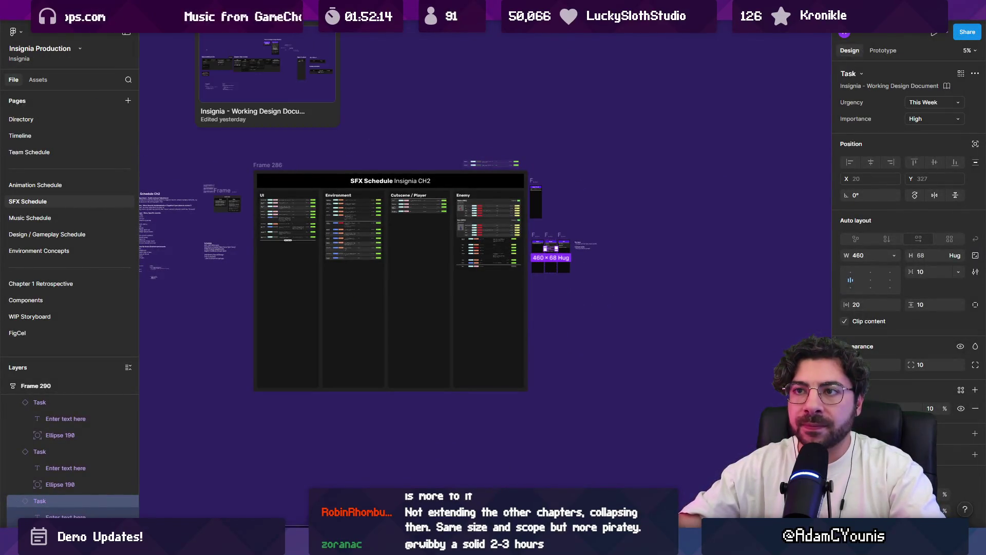
left_click(256, 10)
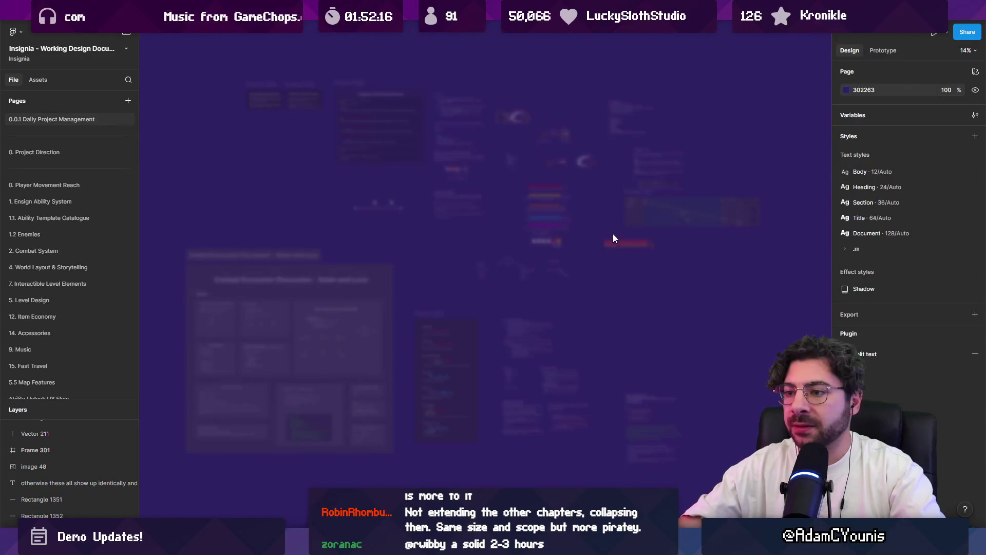
Step: Paste the sketch screenshot beside Other Scope on the 0. Project Direction page
mouse_move(658, 279)
left_mouse_down()
mouse_move(478, 314)
mouse_move(465, 327)
mouse_move(598, 297)
mouse_move(659, 300)
left_mouse_up()
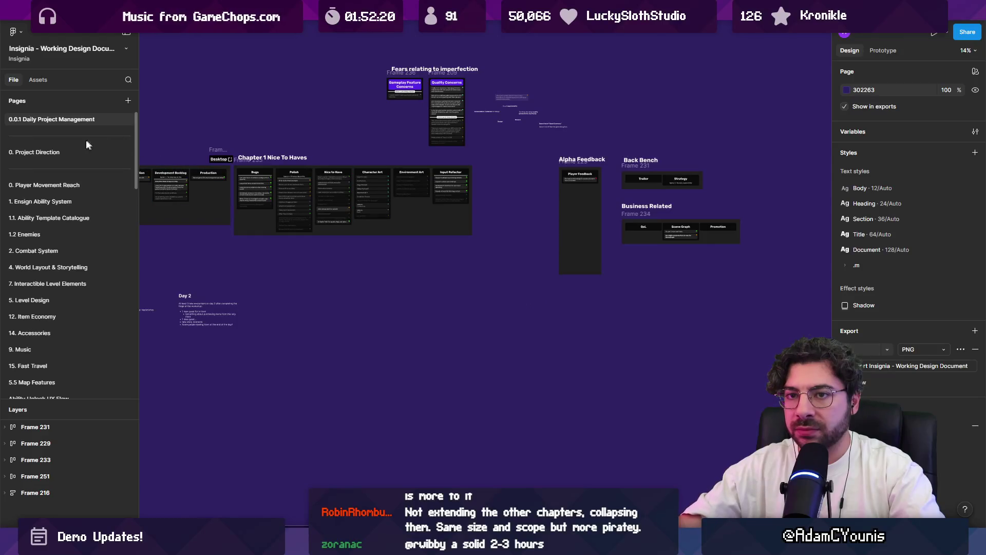
left_click(84, 152)
scroll(638, 257, "right", 10)
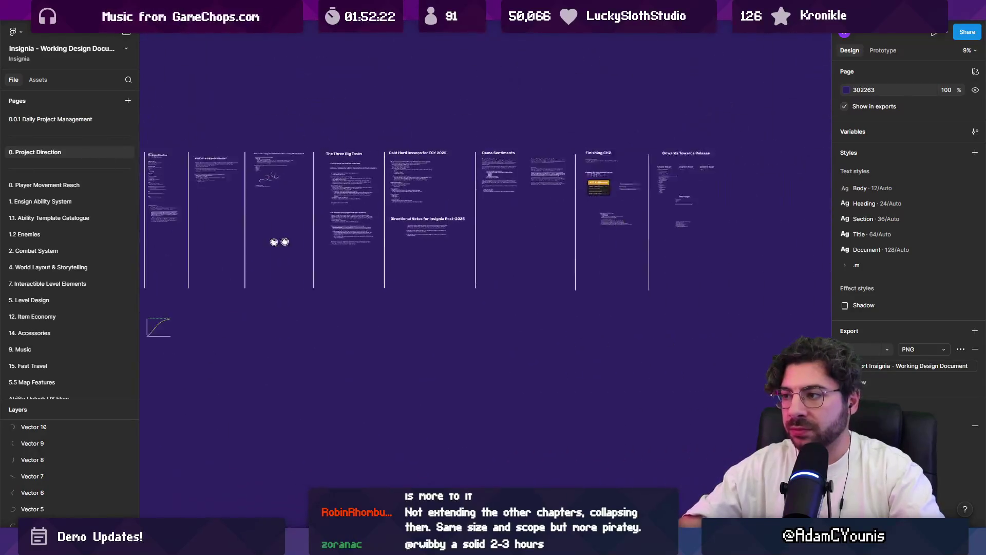
scroll(638, 257, "up", 10, "ctrl")
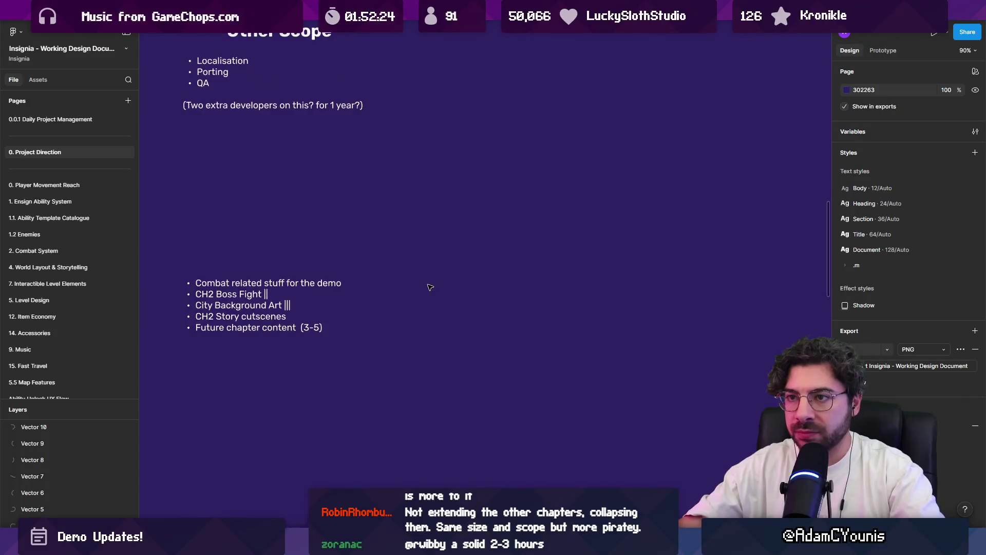
key("ctrl+v")
Step: Duplicate the Other Scope bullet list below the pasted image
scroll(517, 281, "down", 5, "ctrl")
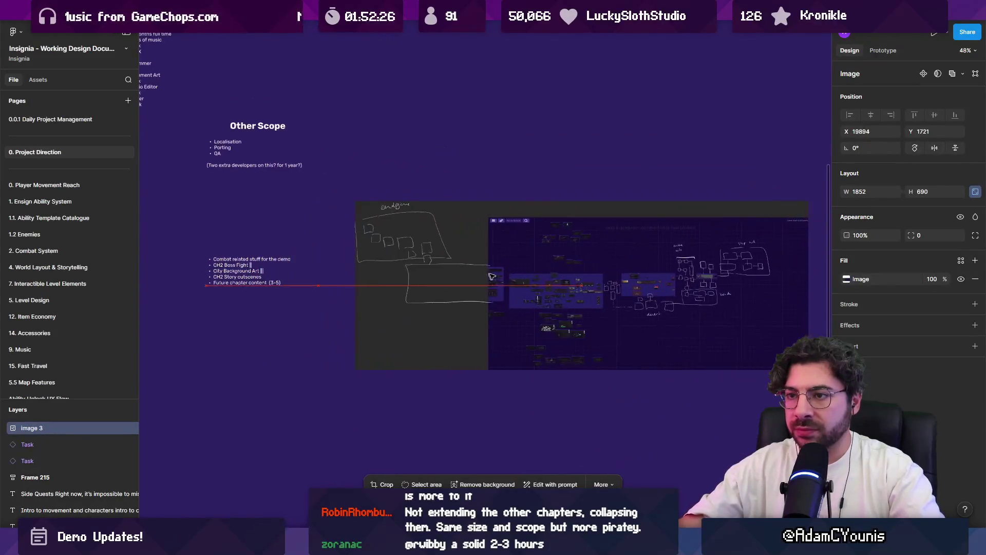
scroll(518, 281, "right", 2)
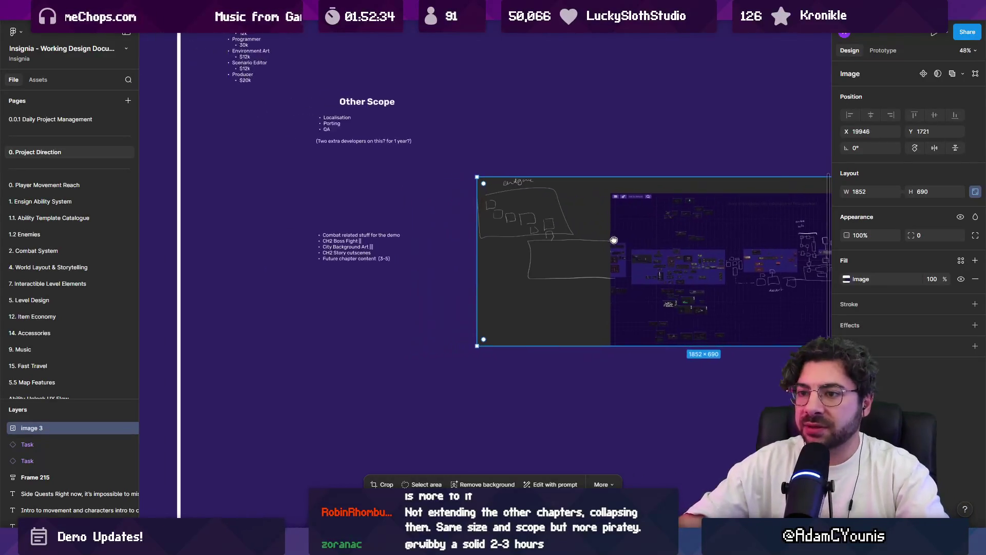
scroll(370, 238, "down", 2)
mouse_move(223, 240)
left_mouse_down("alt")
mouse_move(575, 380)
mouse_move(591, 365)
left_mouse_up("alt")
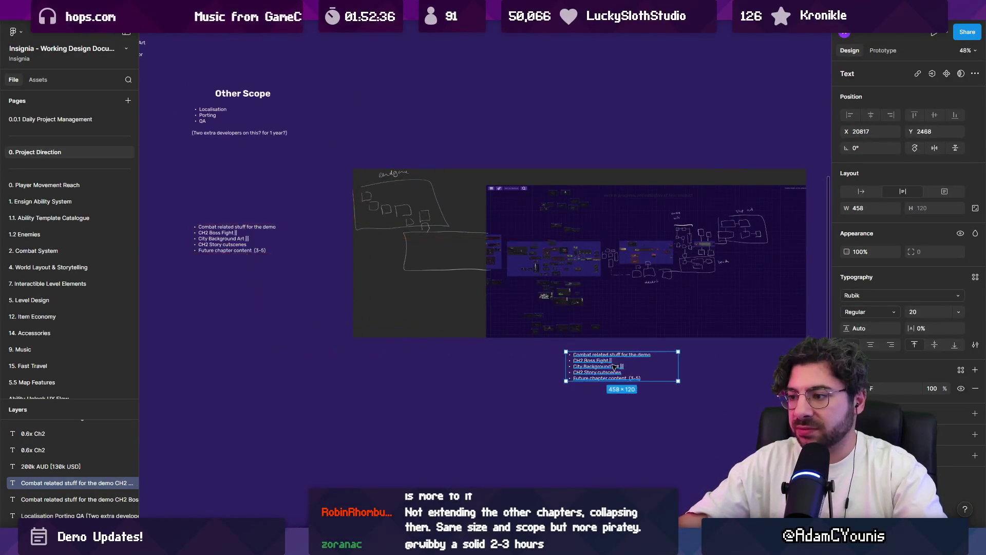
Step: Rewrite the copied list starting with Environment backgrounds, Tileset, Unique mechanic and 3 abilities
scroll(390, 352, "up", 5, "ctrl")
scroll(391, 352, "up", 1)
key("Return")
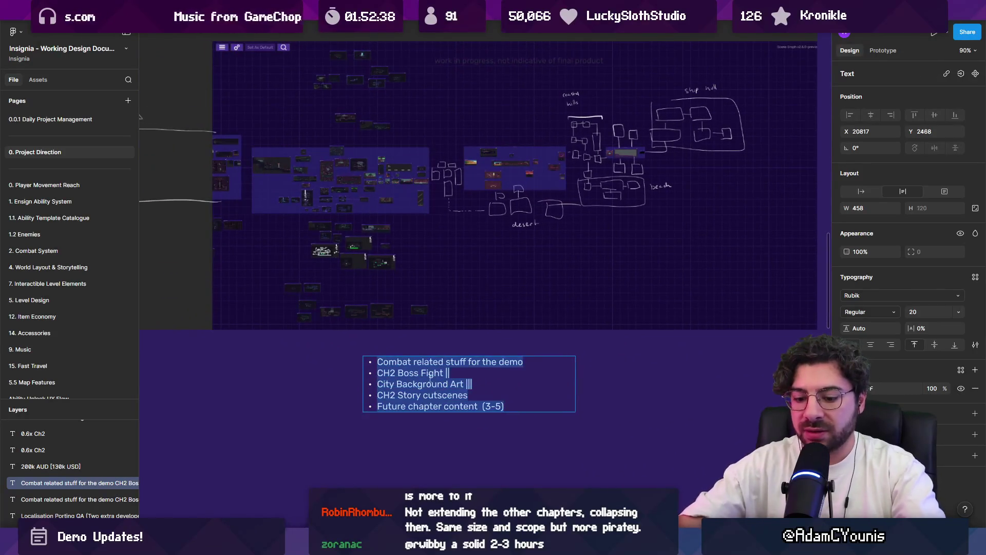
type("Environment backgrounds")
key("Return")
type("Tileset")
key("Return")
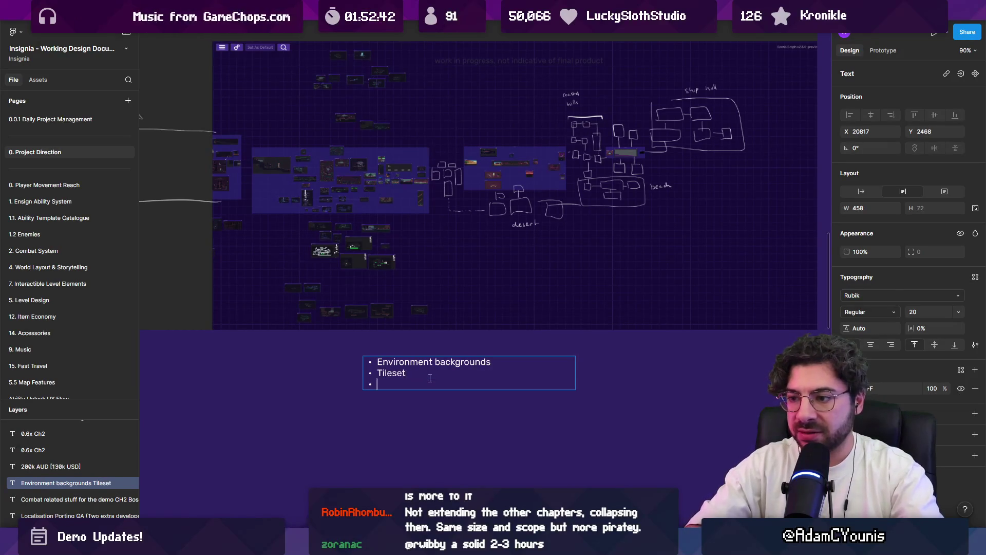
type("“Mess”")
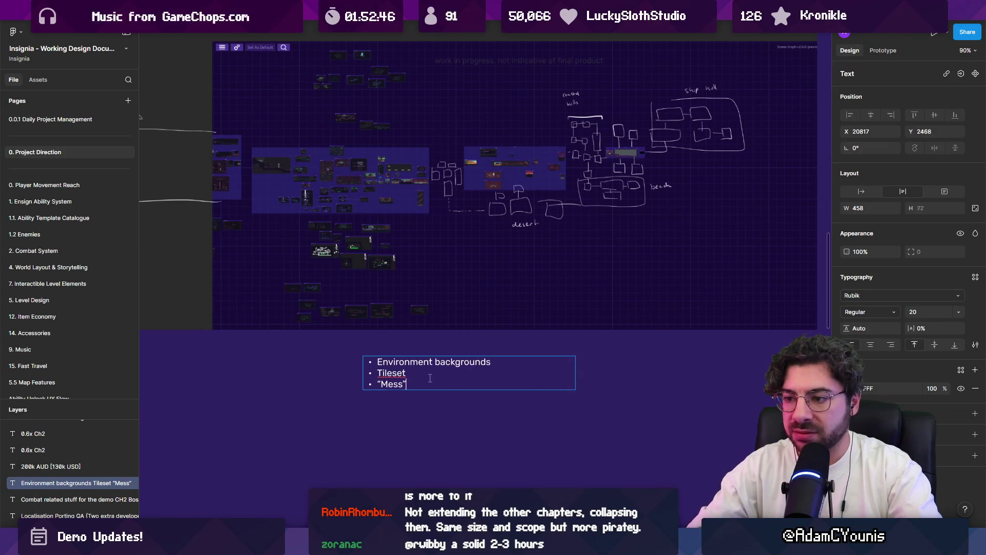
key("Return")
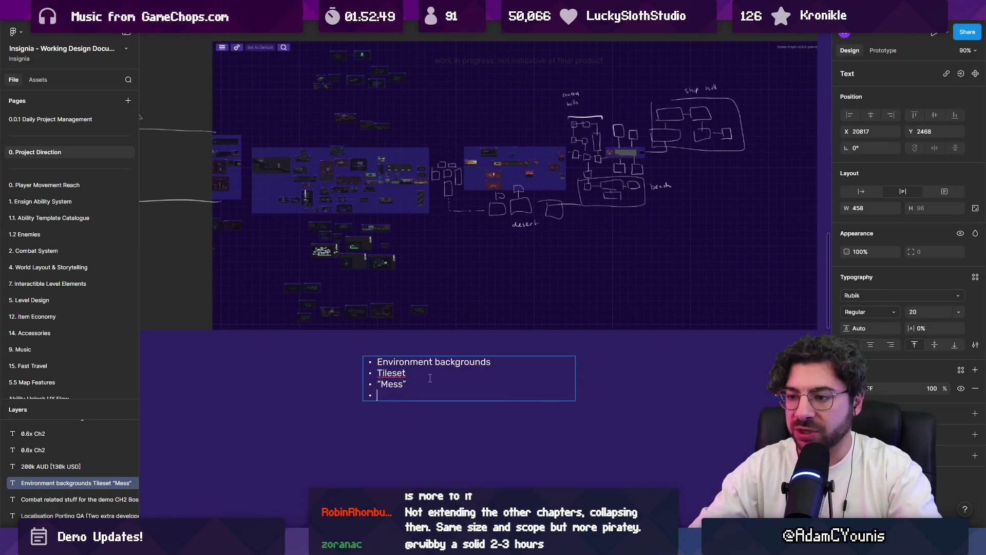
type("Uniquye ")
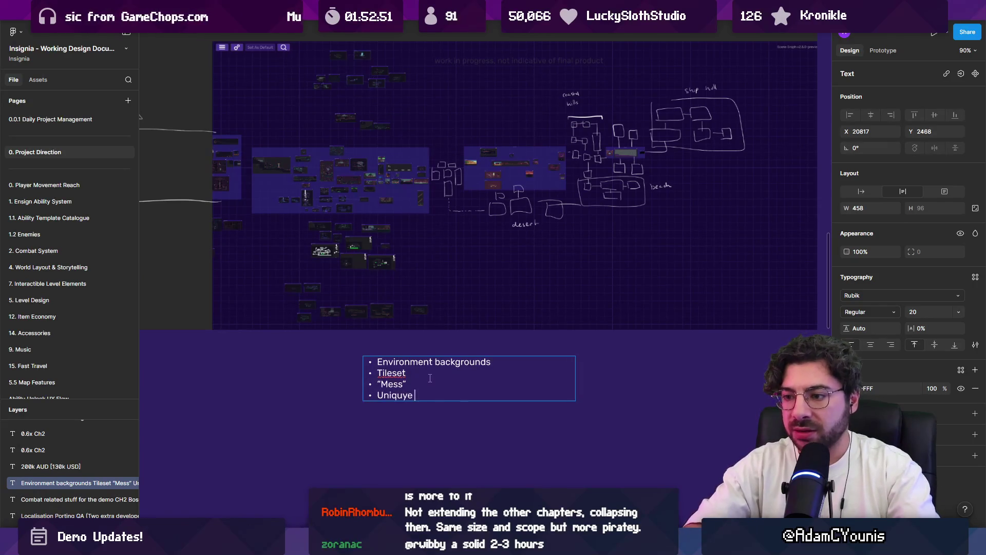
key("BackSpace")
key("BackSpace")
key("BackSpace")
type("e mechanic")
key("Return")
type("3 abilities")
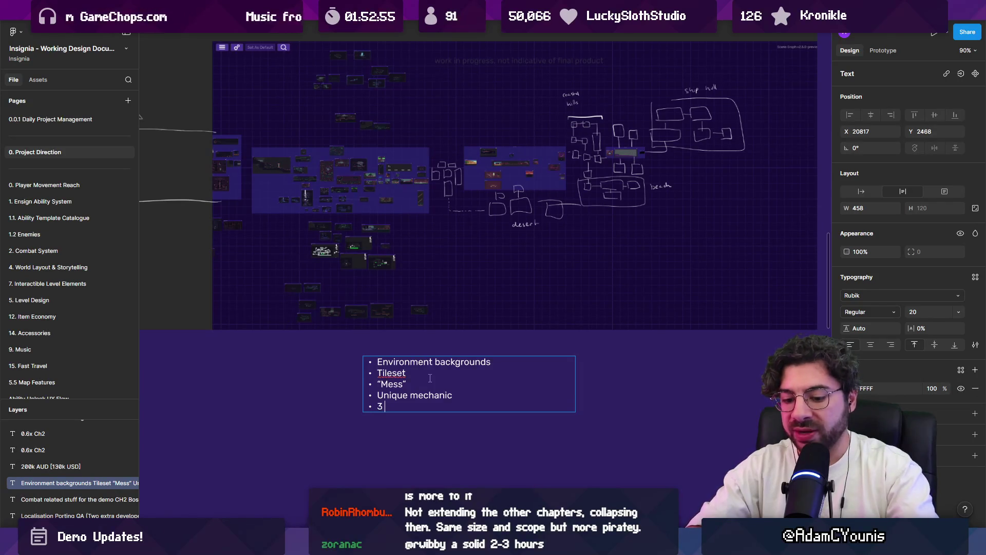
Step: Add bullets 10+ NPCs, 10+ Quests and 6+ Enemies
key("Return")
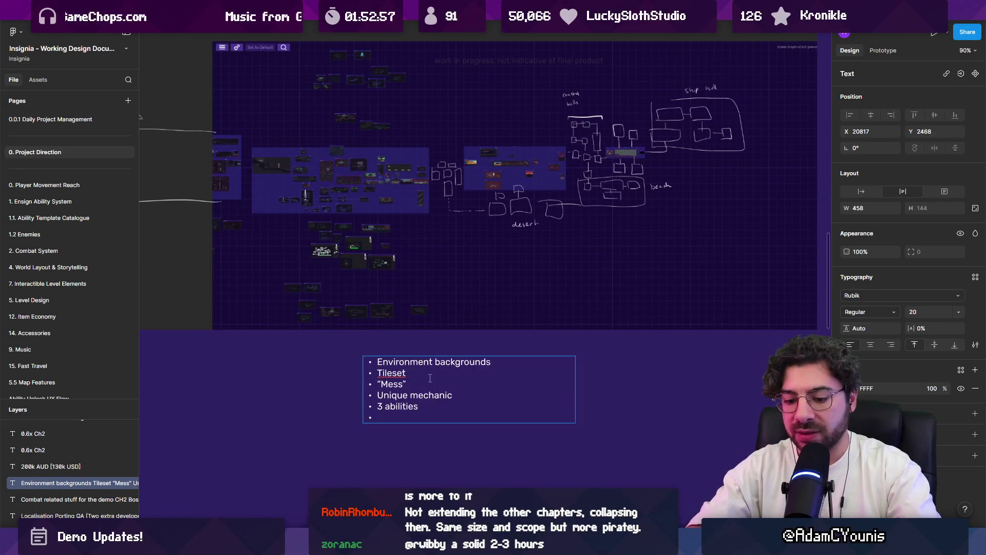
type("NPCs")
key("Home")
type("10")
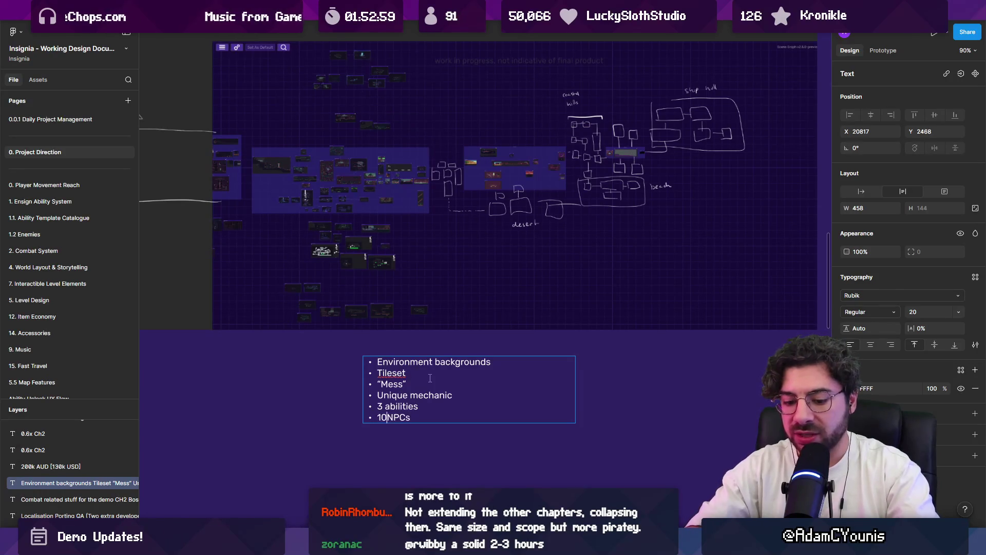
type("+")
key("End")
key("Return")
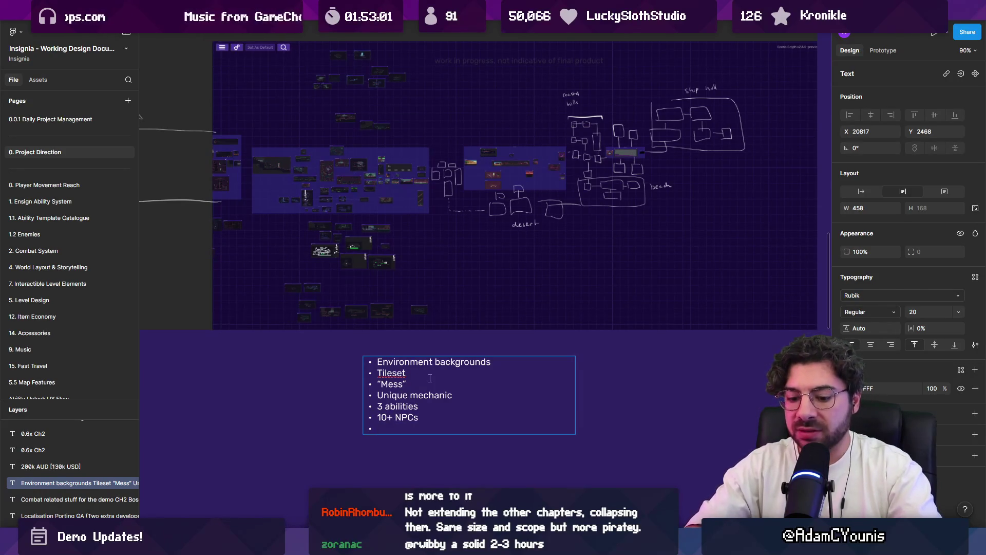
type("10+ ")
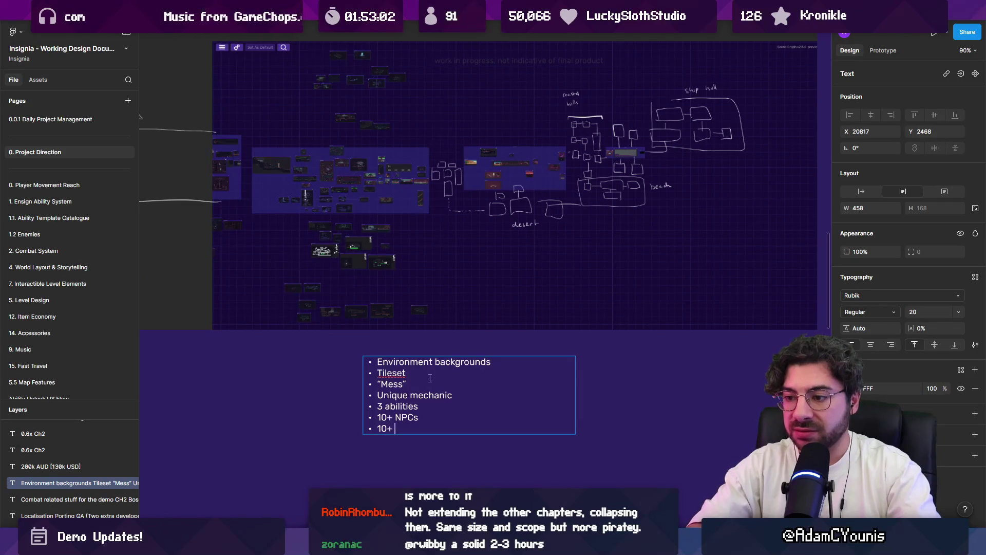
type("Quests")
key("Return")
type("Enemies")
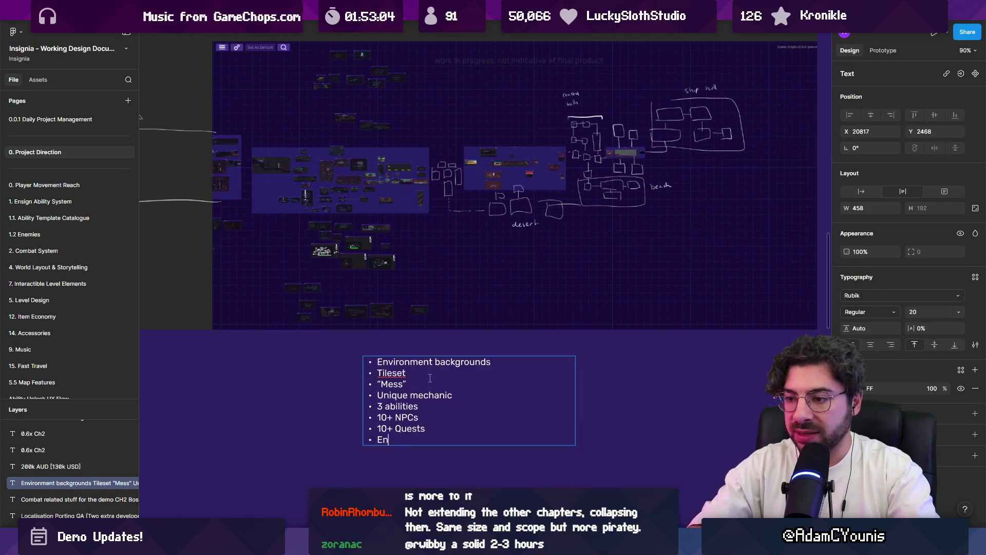
key("Home")
type("6+")
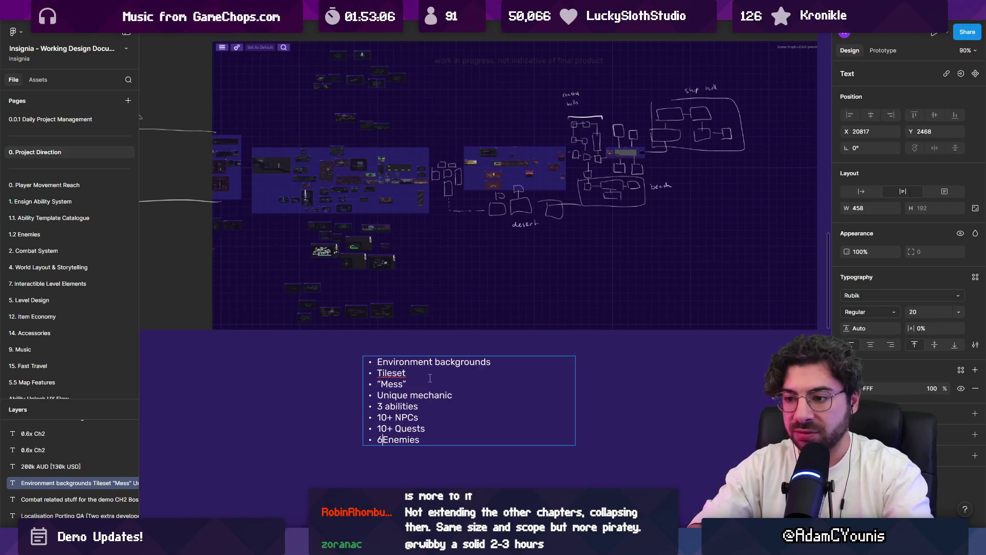
key("End")
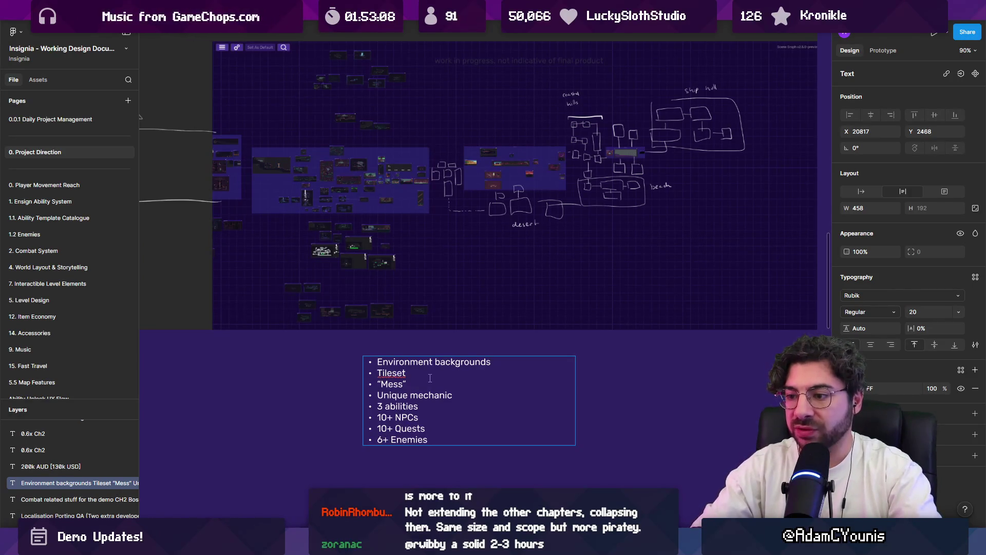
key("ctrl+Left")
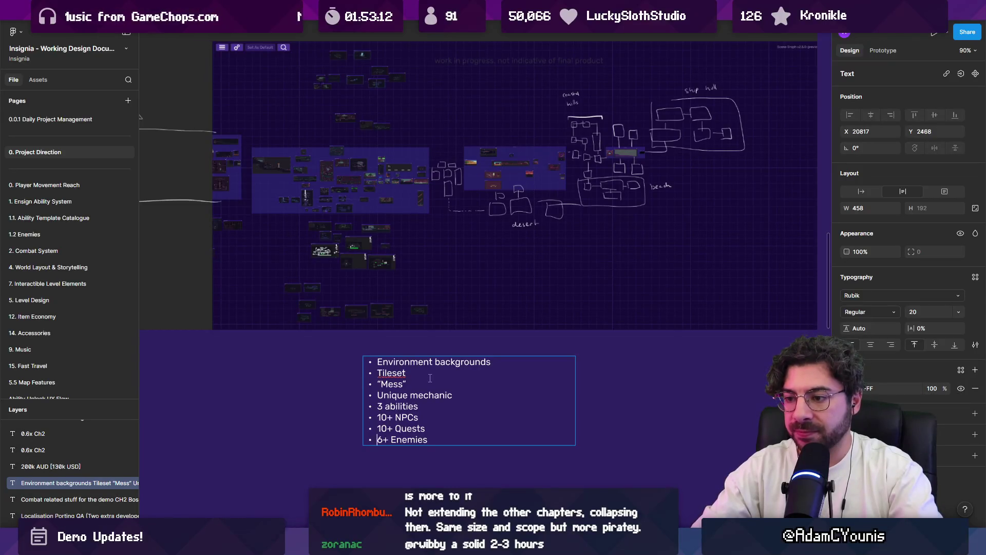
Step: Add Cutscenes and Scenario scripting bullets, then remove the Music, SFX and Animations lines
key("Return")
type("Cutscenes")
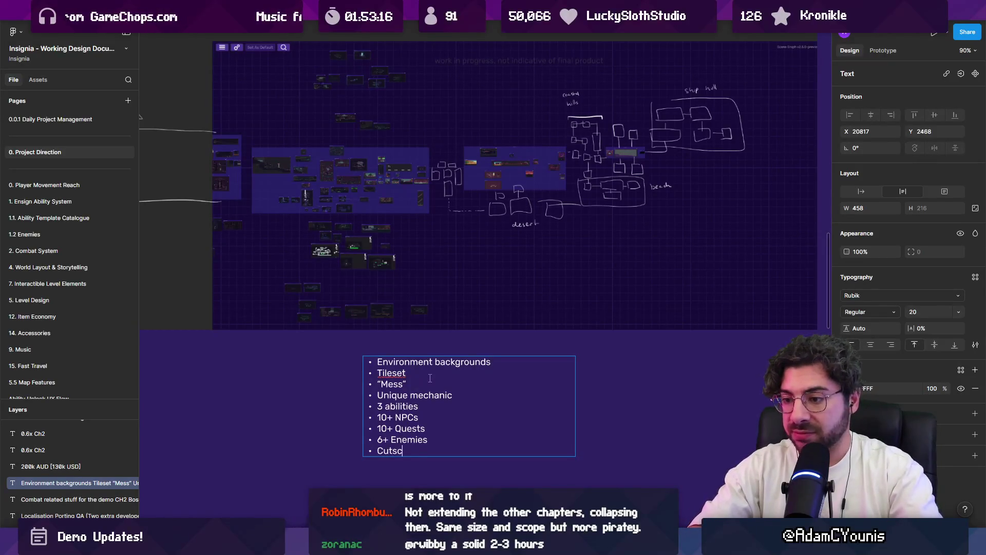
key("Return")
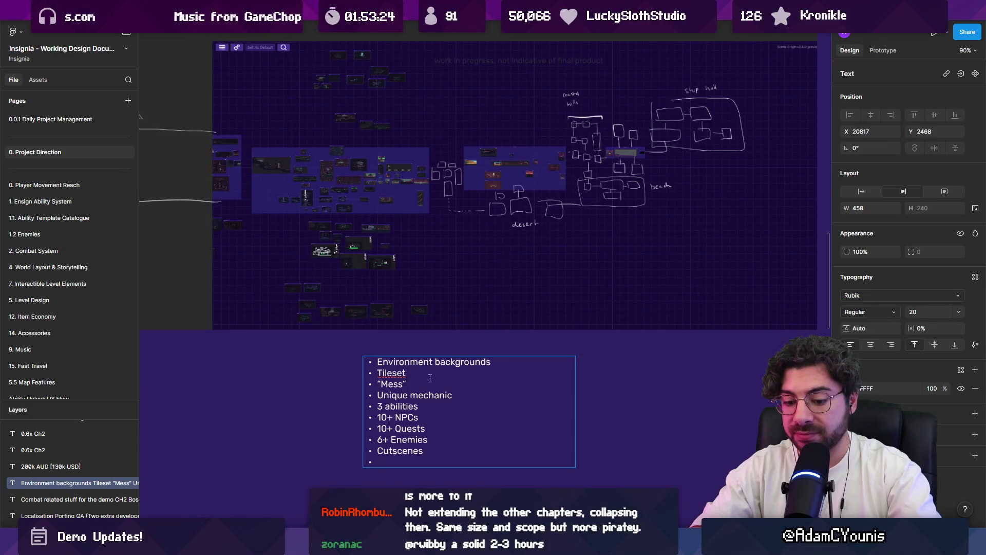
type("cenario scripting")
key("Return")
type("Music")
key("Return")
type("SFX")
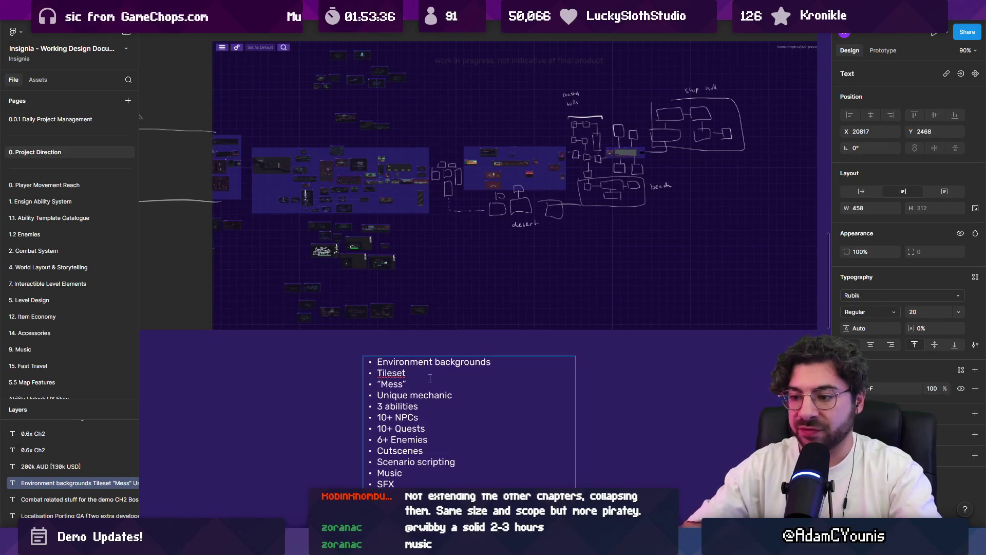
scroll(430, 378, "down", 3)
left_click_drag(428, 392, 337, 370)
key("BackSpace")
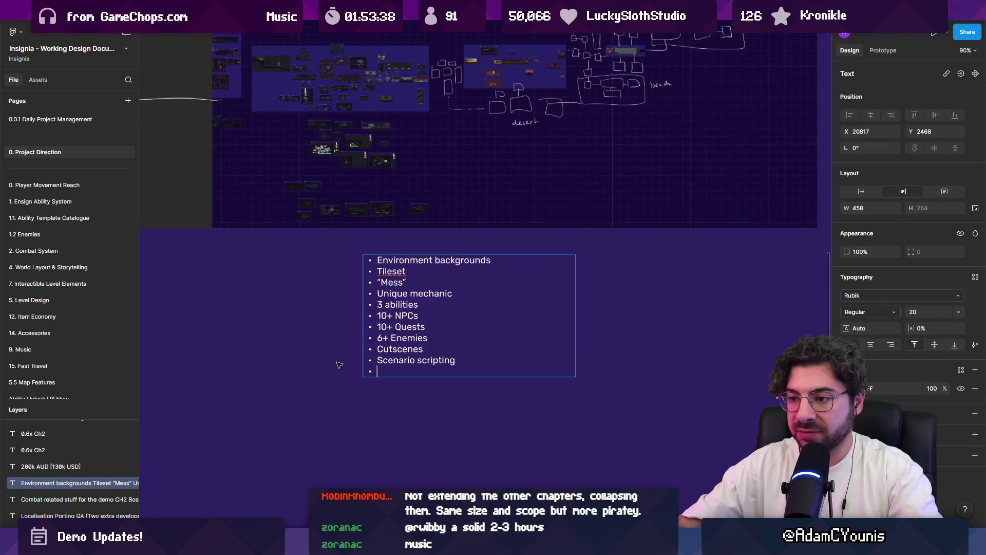
Step: Paste Music, SFX and Animations as separate text to the left of the chapter list
key("Escape")
key("ctrl+v")
mouse_move(504, 282)
left_mouse_down()
mouse_move(377, 281)
mouse_move(409, 281)
left_mouse_up()
Step: Add bullets '5 new Accessories' and '5 other new crafting opportunities' after Scenario scripting
left_click(413, 318)
left_click(479, 361)
key("Return")
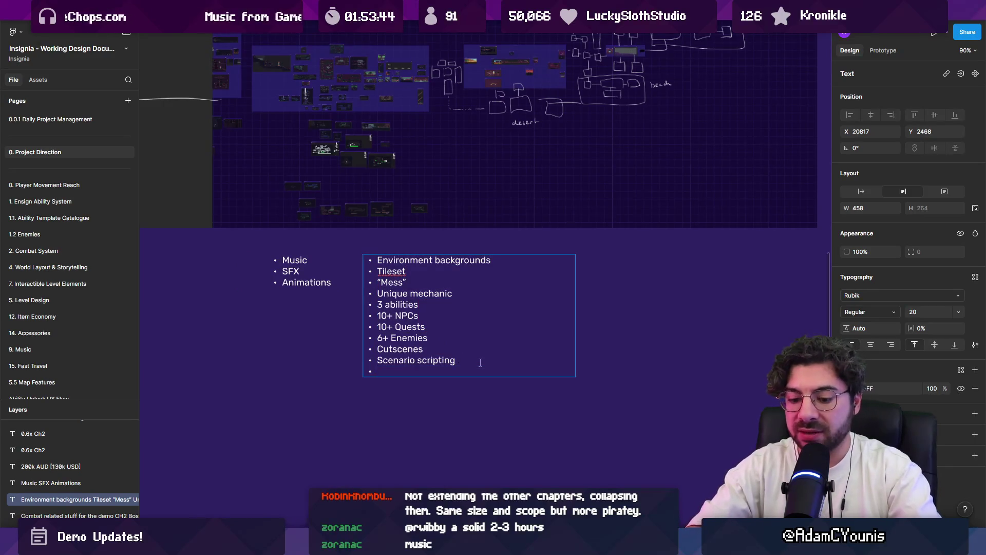
type("5 new Acce")
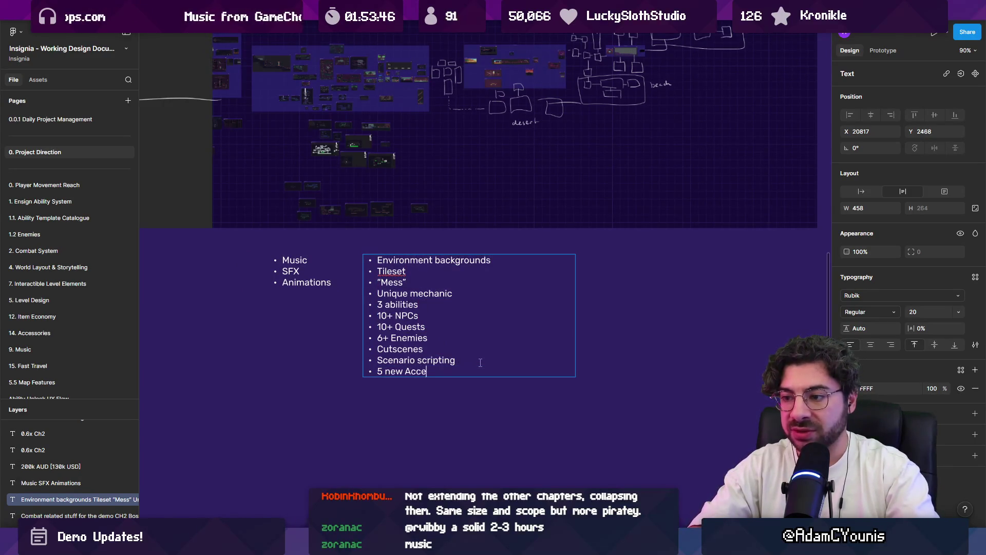
type("ssories")
key("Return")
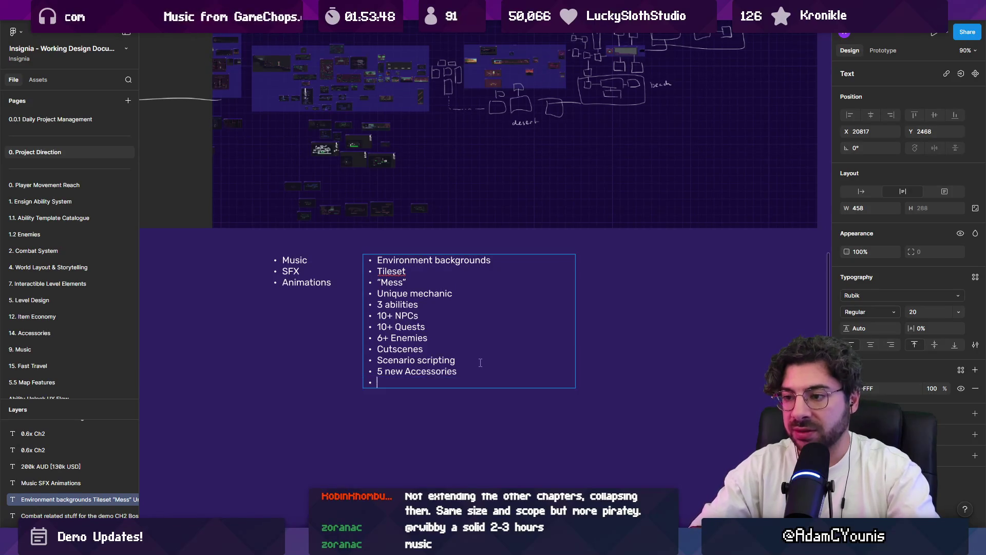
type("5 other new ")
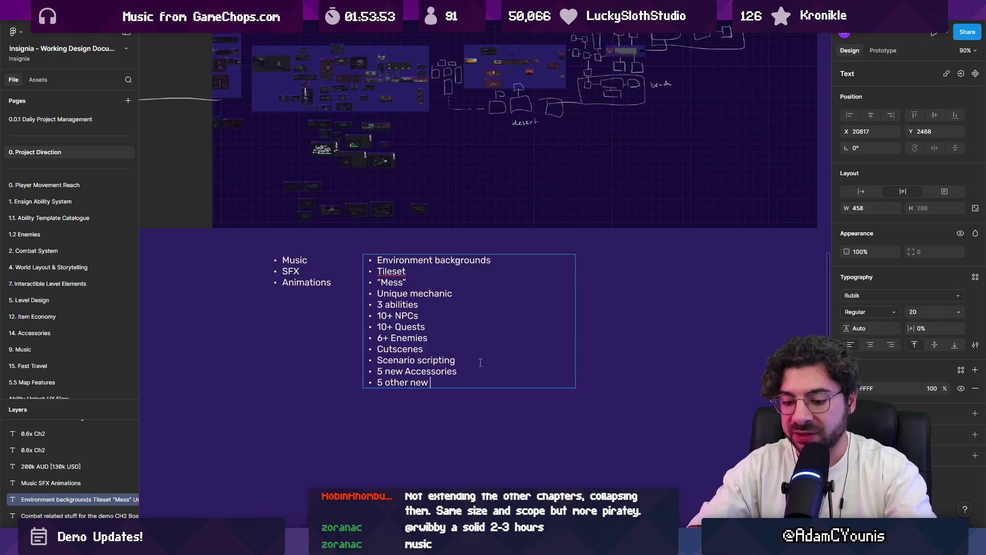
type("crafting ")
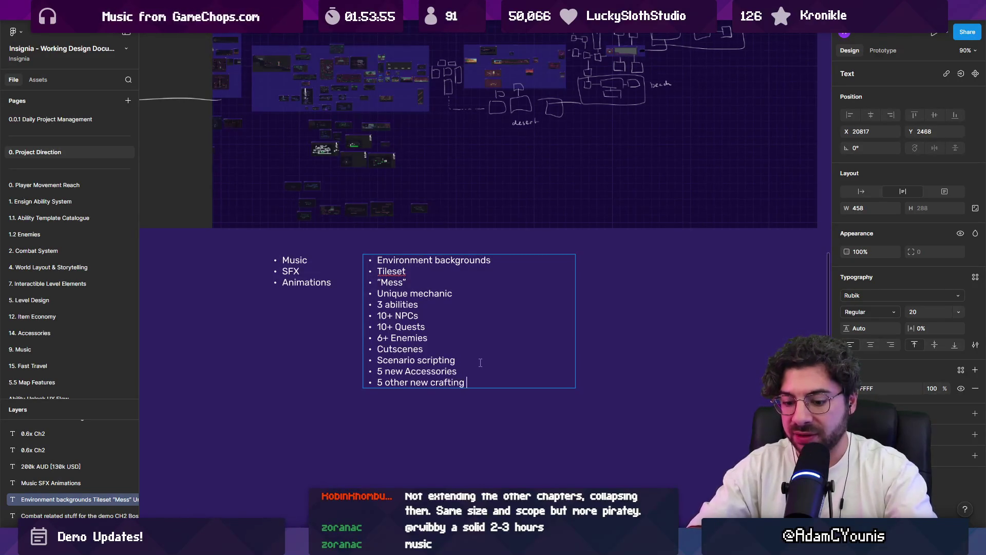
type("opportunities")
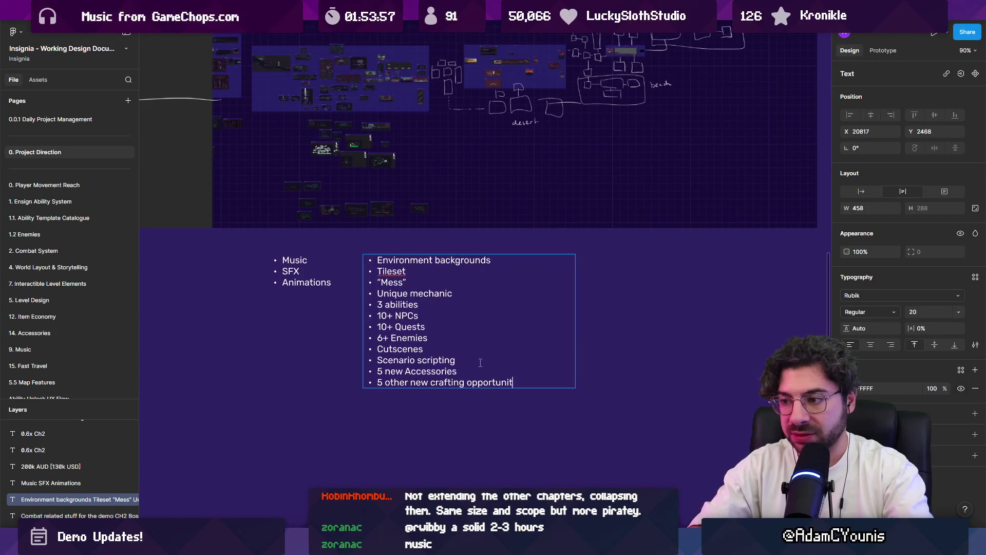
key("Return")
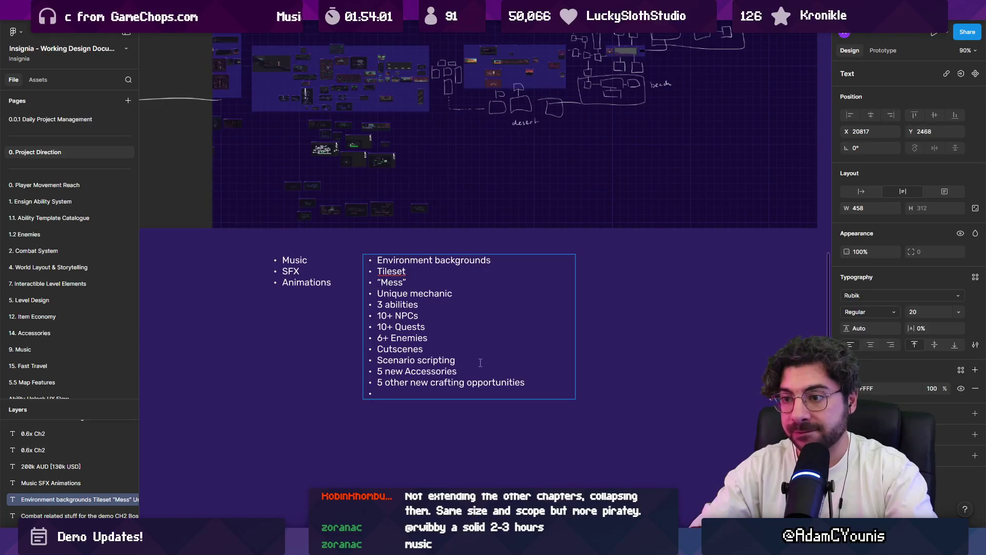
key("Escape")
key("Escape")
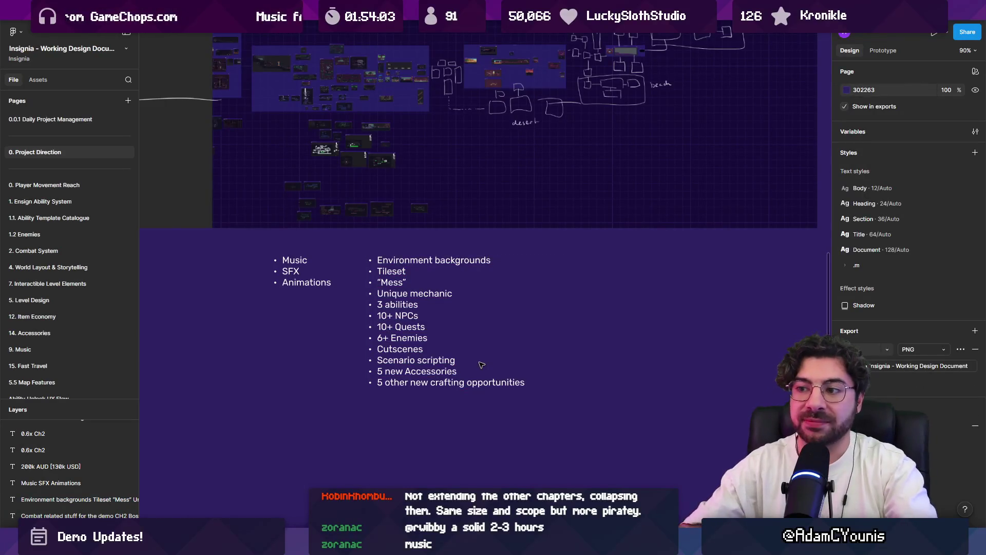
Step: Add a bold 'What's in a chapter?' heading above Environment backgrounds
double_click(409, 345)
key("Left")
key("Return")
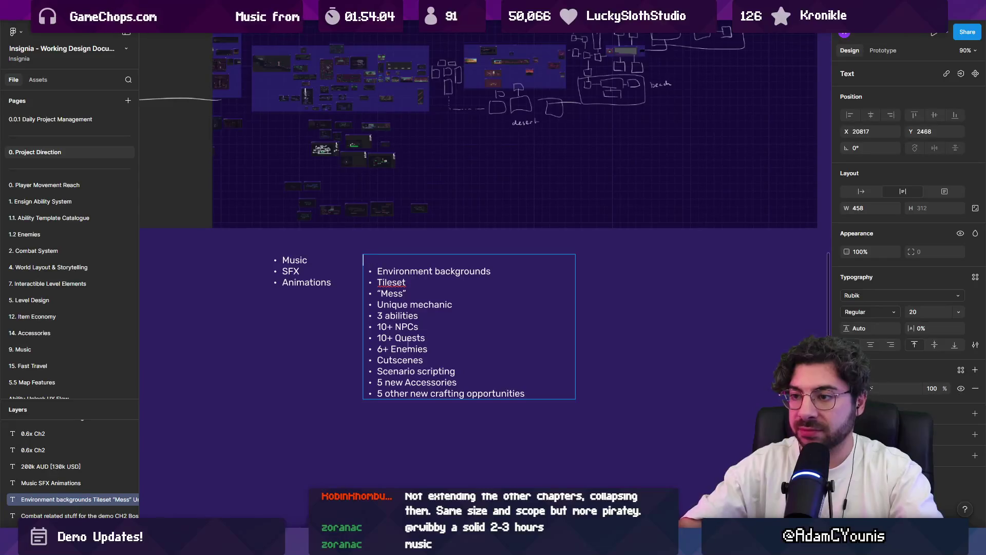
type("What's in a chapter?")
key("shift+Home")
key("ctrl+b")
Step: Append a '2x boss battles' bullet to the end of the chapter list
right_click(415, 352)
left_click(541, 396)
key("Return")
type("x boss battles")
key("Escape")
key("Escape")
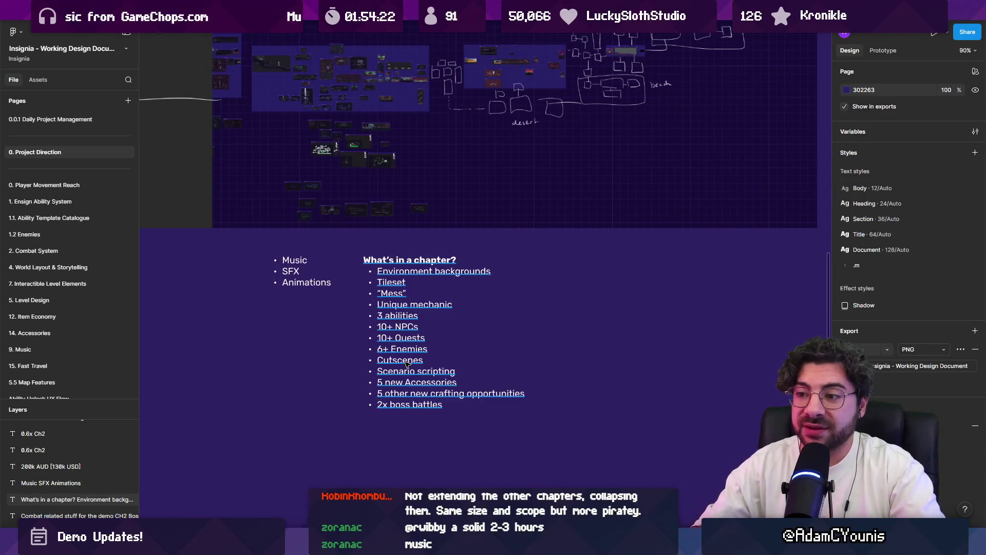
Step: Select the lines from 10+ NPCs to 2x boss battles, then deselect the list and zoom out
double_click(407, 364)
left_click_drag(377, 324, 535, 406)
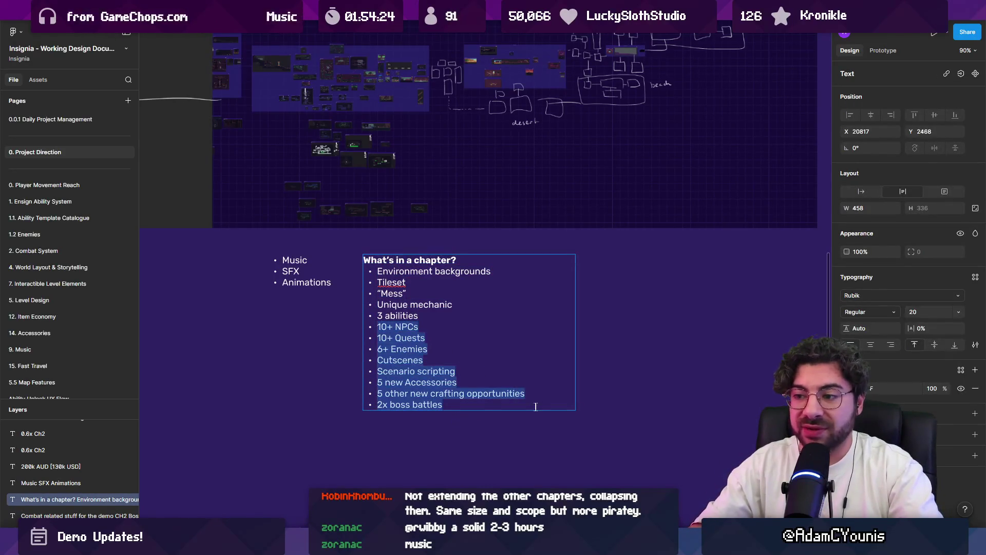
key("Escape")
scroll(267, 329, "left", 2)
scroll(267, 328, "up", 1)
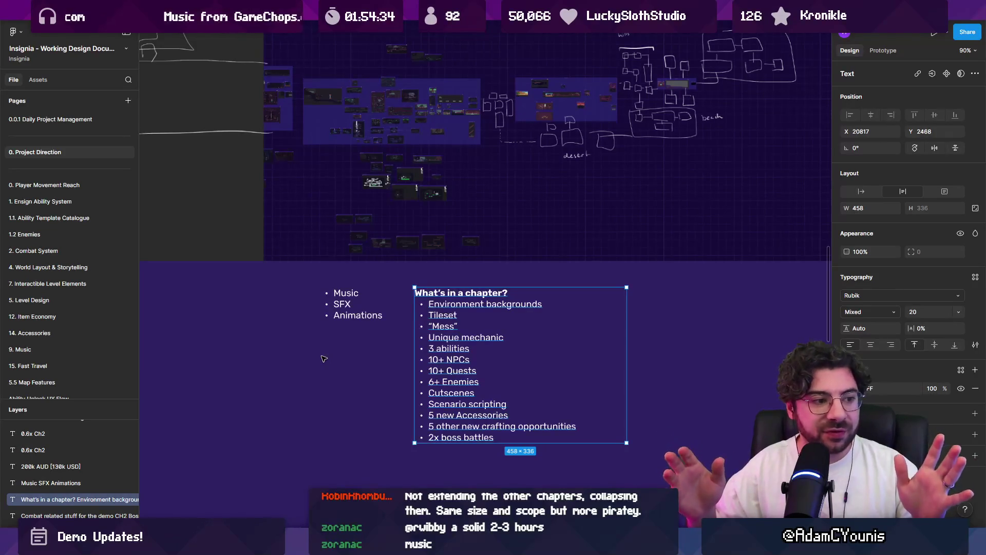
left_click(324, 358)
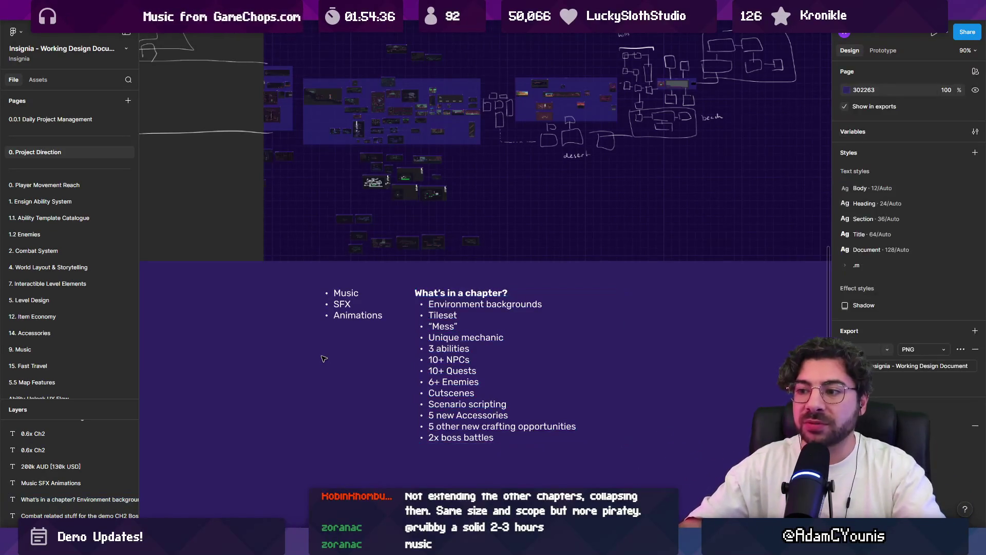
scroll(414, 367, "down", 5)
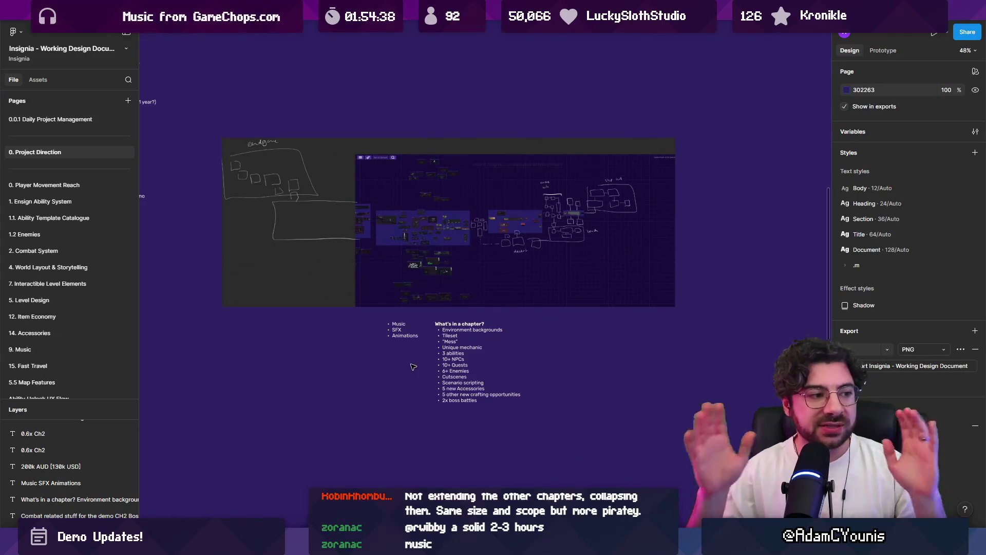
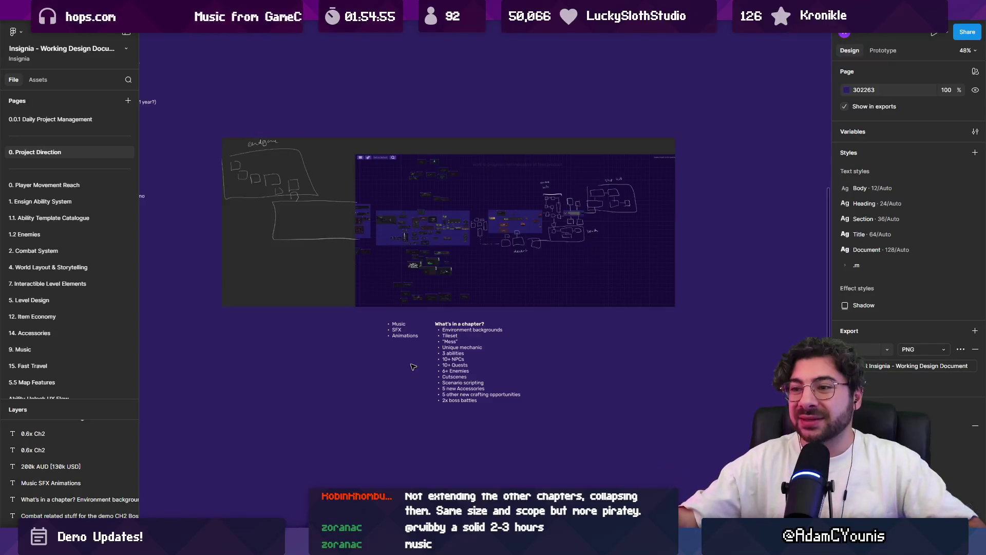
Step: Alt-drag a copy of the 'What's in a chapter?' checklist beside the original
scroll(591, 200, "up", 10, "ctrl")
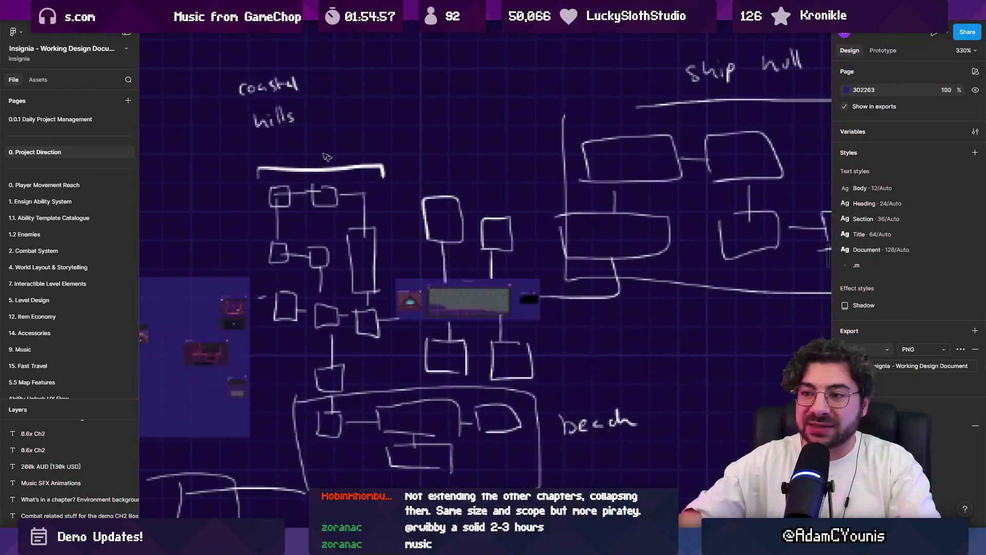
scroll(482, 270, "down", 5)
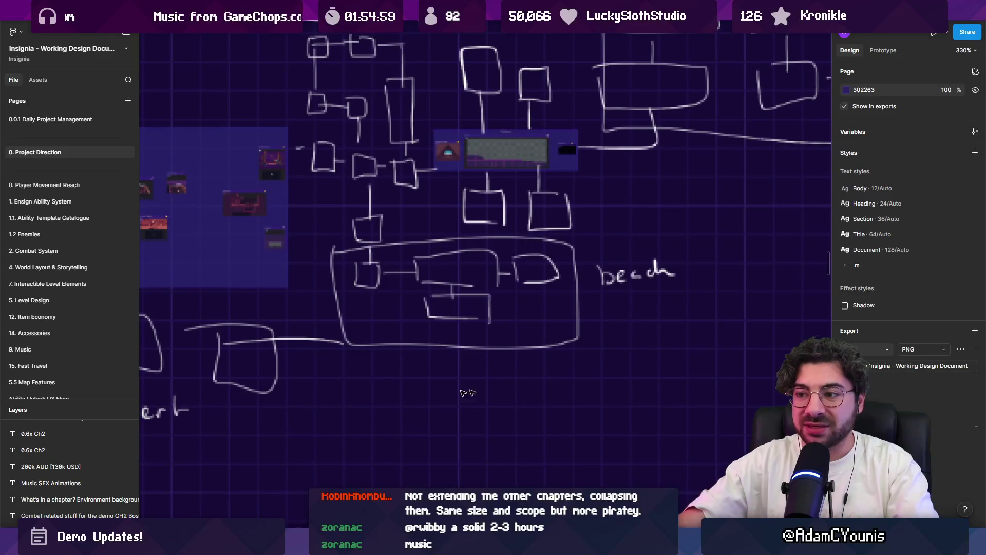
scroll(477, 294, "down", 5, "ctrl")
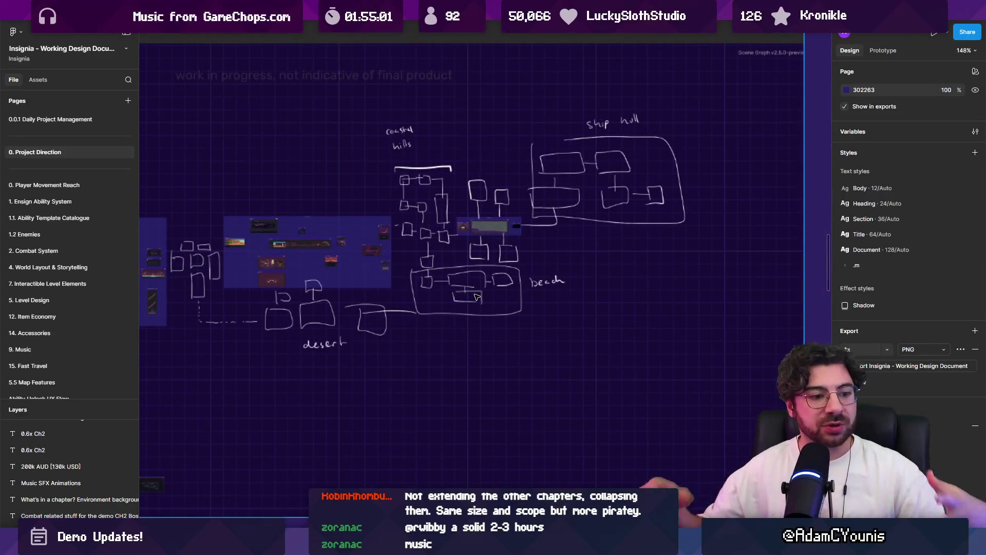
scroll(616, 267, "down", 5, "ctrl")
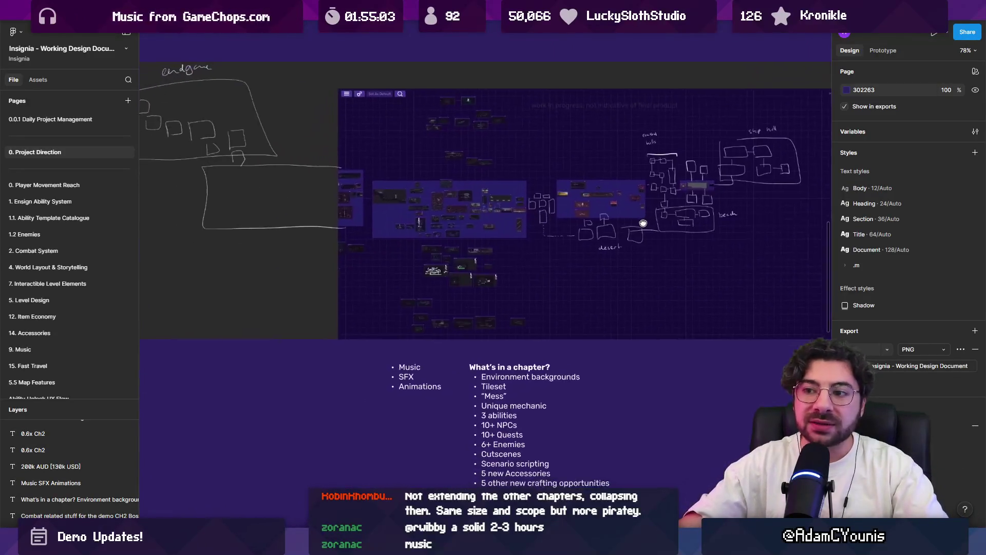
scroll(565, 267, "down", 2)
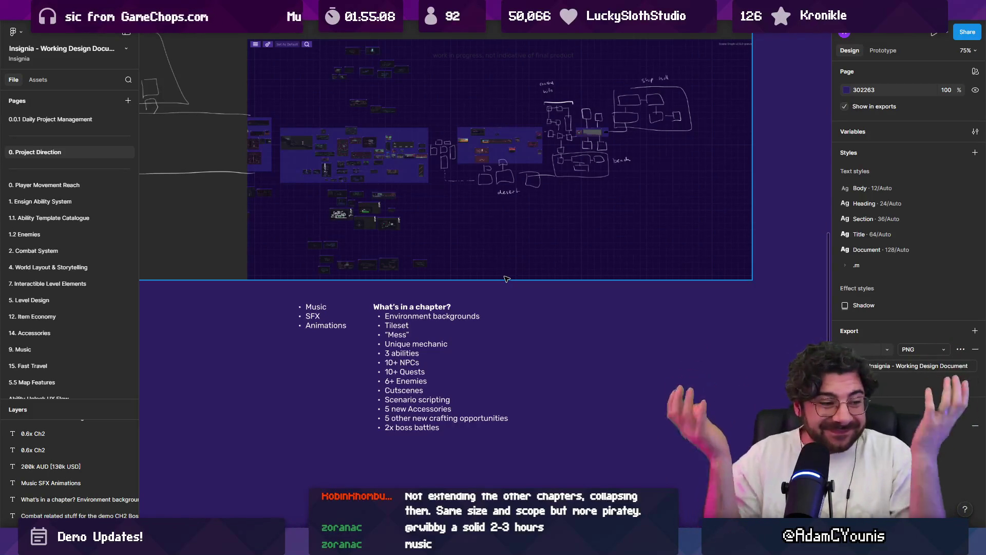
scroll(504, 318, "down", 1, "ctrl")
scroll(504, 321, "down", 2, "ctrl")
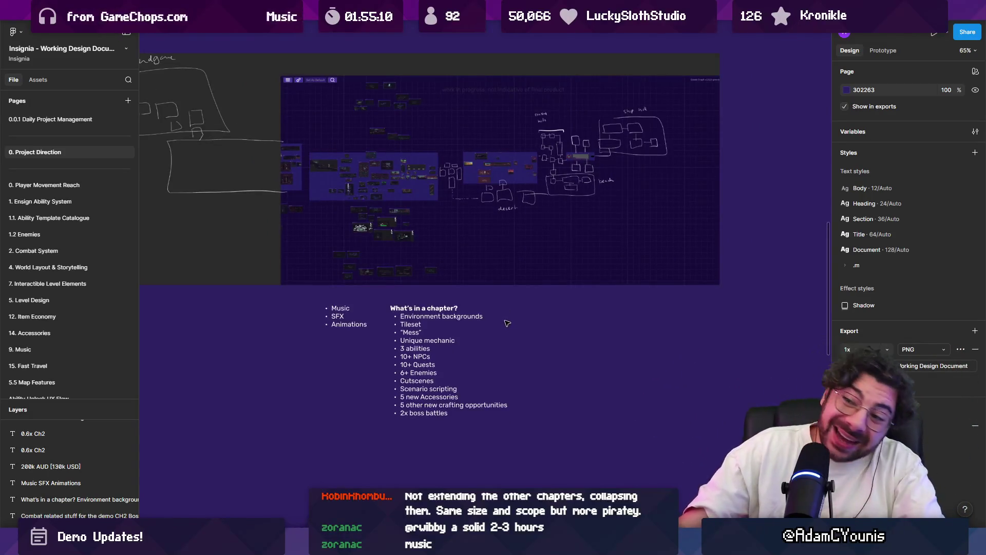
left_click(506, 320)
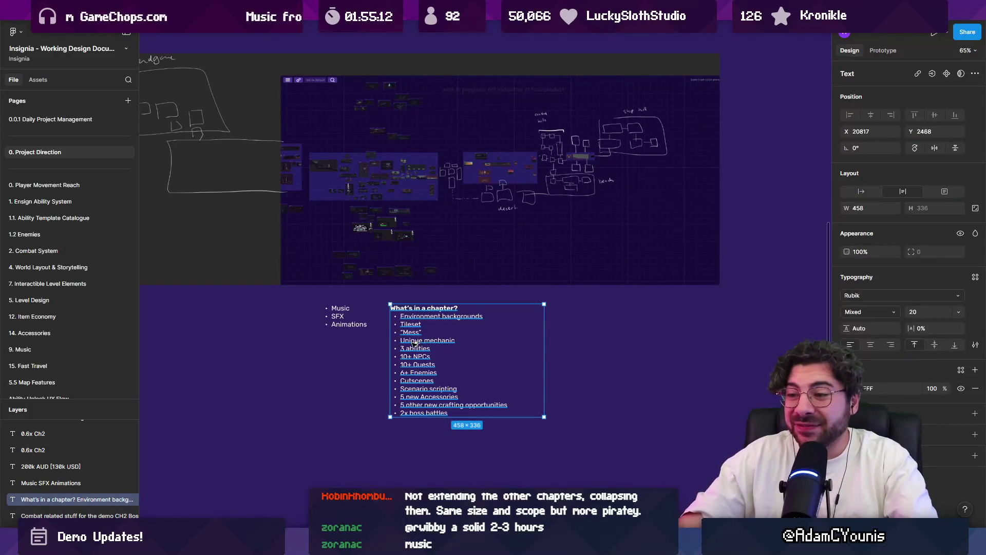
scroll(473, 361, "right", 3)
scroll(473, 360, "down", 1)
mouse_move(343, 316)
left_mouse_down("alt")
mouse_move(453, 316)
mouse_move(343, 316)
mouse_move(469, 293)
left_mouse_up("alt")
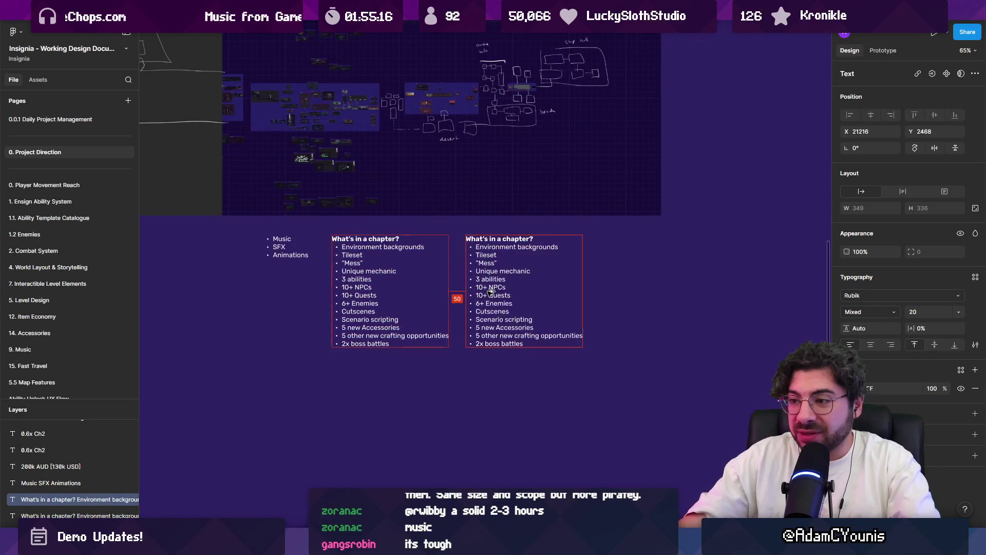
scroll(465, 293, "up", 5, "ctrl")
double_click(471, 248)
scroll(471, 247, "left", 2)
left_click_drag(673, 211, 465, 201)
left_click(377, 211)
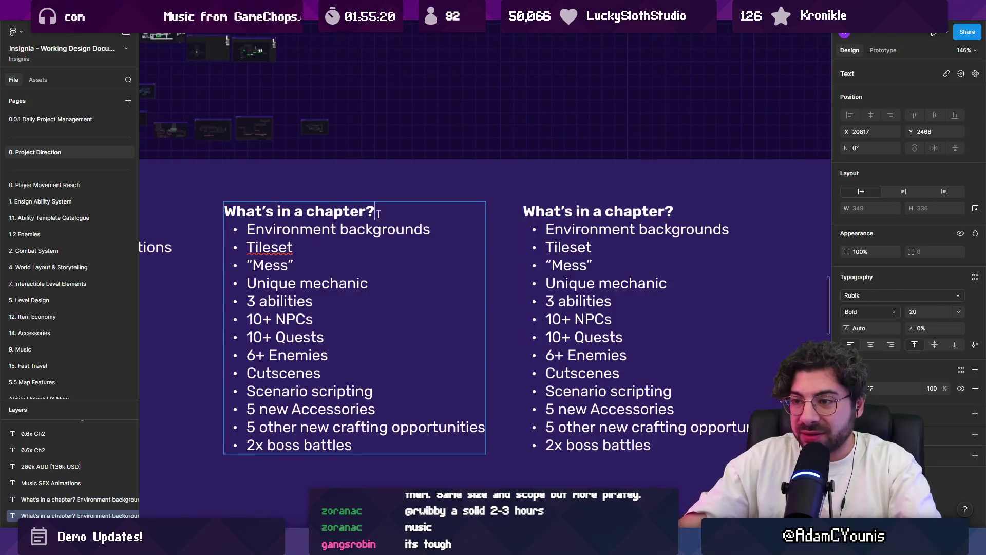
left_click_drag(329, 312, 425, 437)
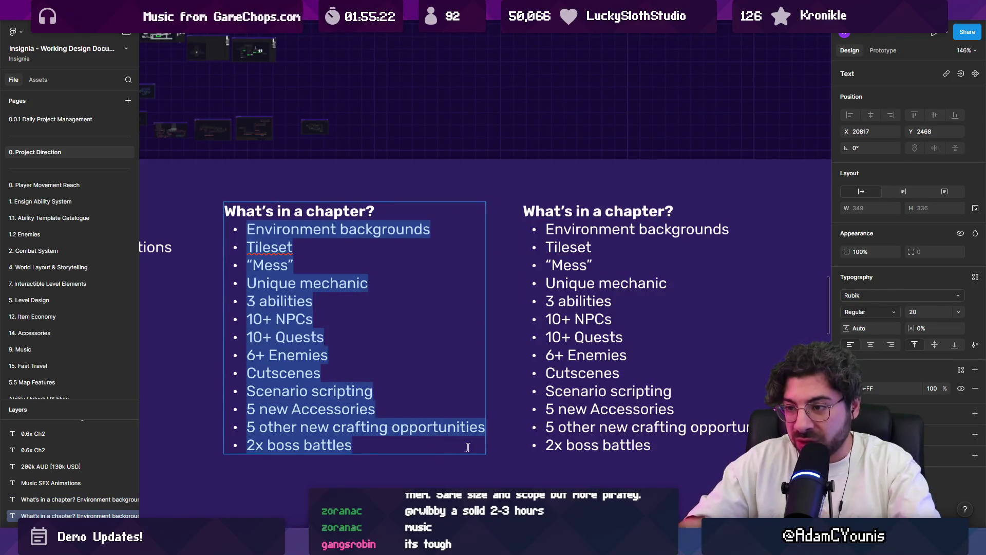
Step: Duplicate the checklist again with Ctrl+D to make a third copy to the right
double_click(552, 271)
scroll(608, 457, "right", 4)
scroll(609, 457, "down", 1)
key("Escape")
key("ctrl+d")
scroll(573, 328, "right", 3)
scroll(572, 329, "down", 5)
left_click_drag(603, 257, 496, 218)
Step: Retype the three checklist headings as 3, 4 and 5 from left to right
double_click(610, 258)
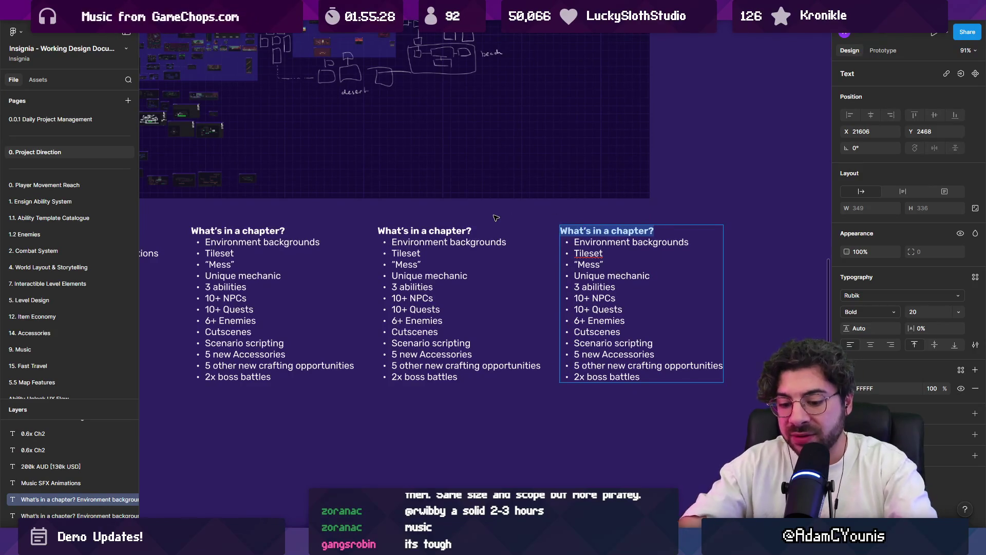
type("5")
triple_click(461, 231)
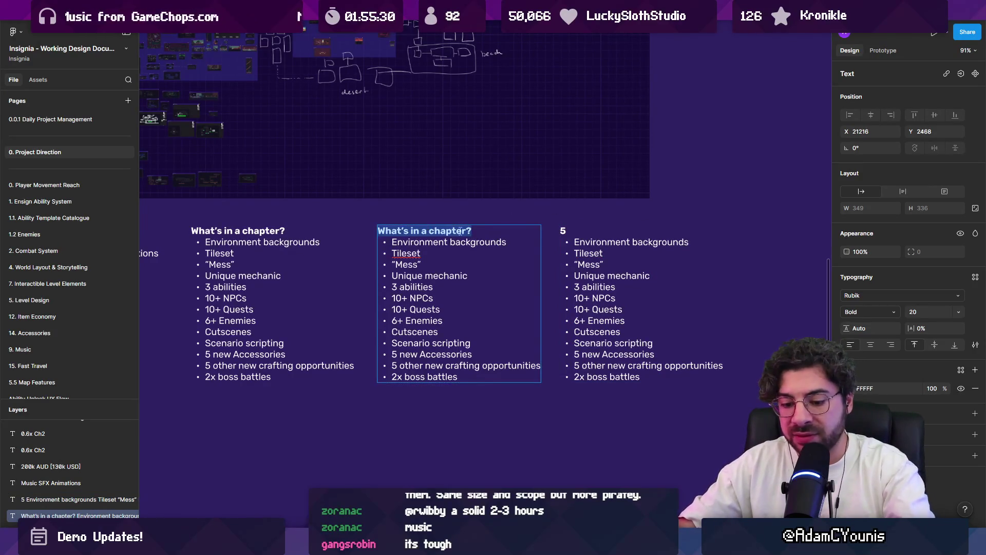
type("4")
triple_click(283, 230)
type("3")
double_click(425, 242)
key("Escape")
left_click(618, 275)
left_click_drag(618, 275, 413, 246)
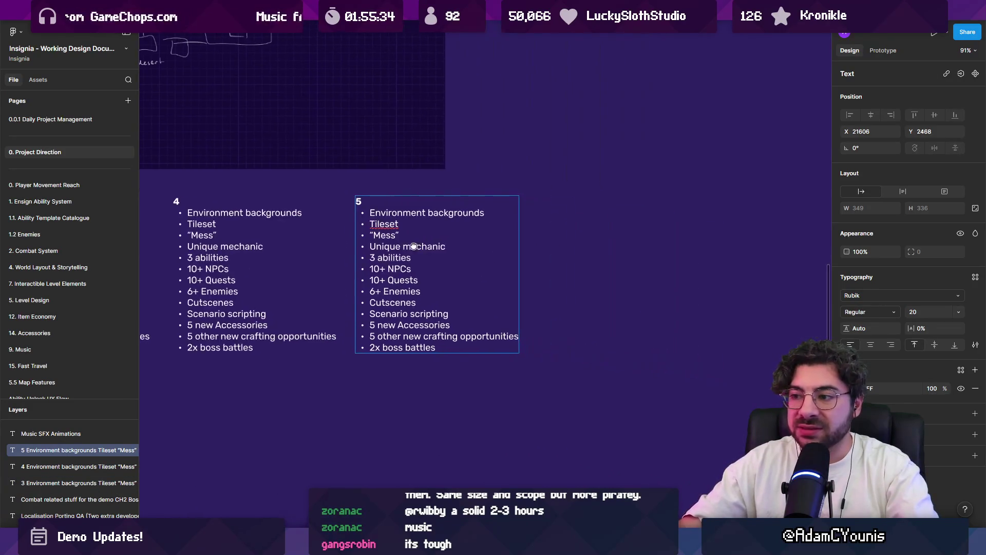
Step: In the list under 5, change 6+ Enemies to 3+ Enemies
scroll(414, 246, "up", 3, "ctrl")
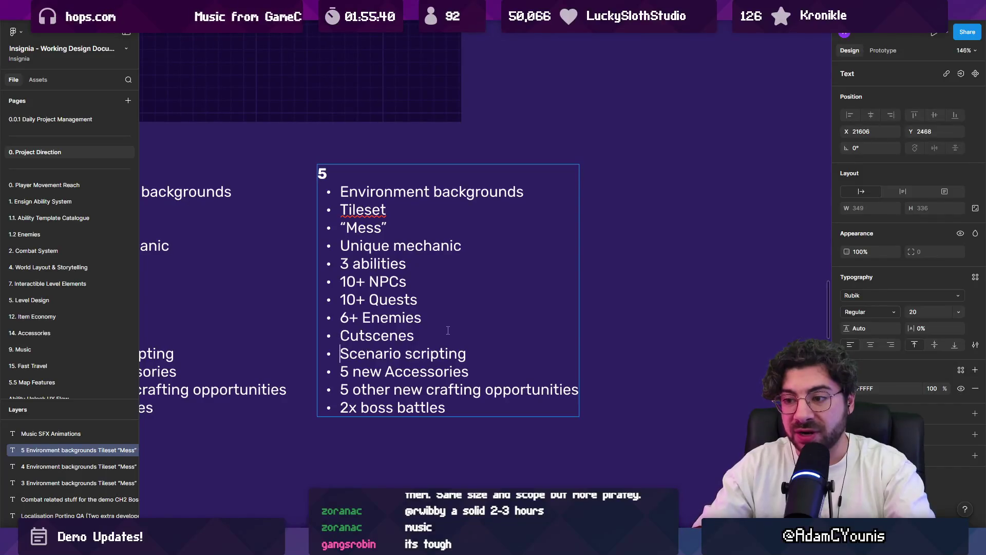
key("Up")
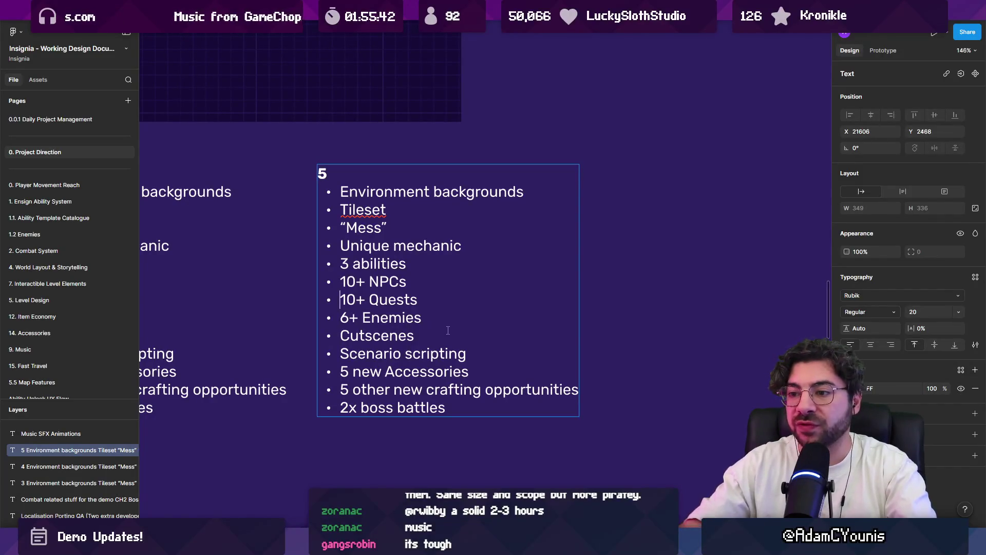
key("BackSpace")
type("3")
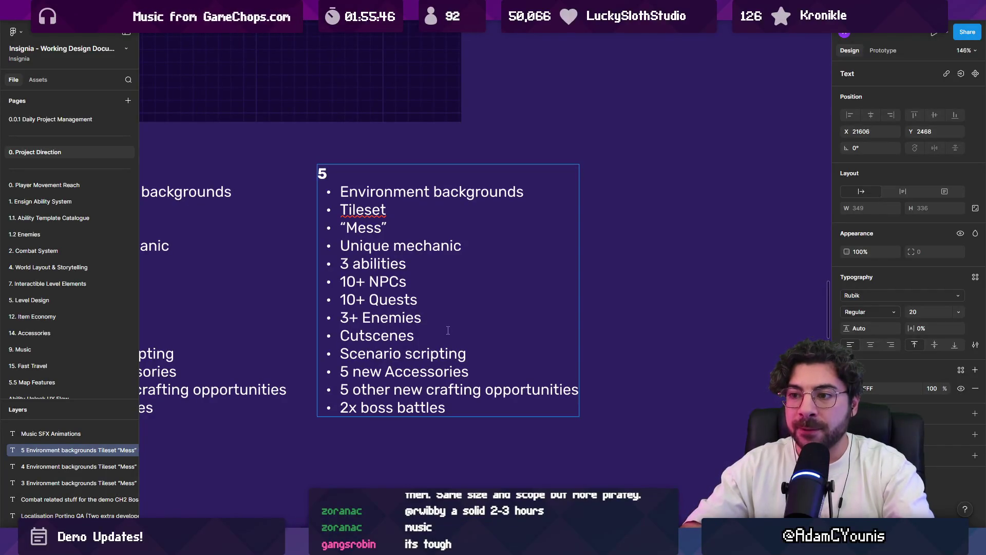
Step: Change 10+ NPCs to 5+ NPCs in the same list
key("Up")
key("End")
key("shift+Home")
key("Left")
key("Right")
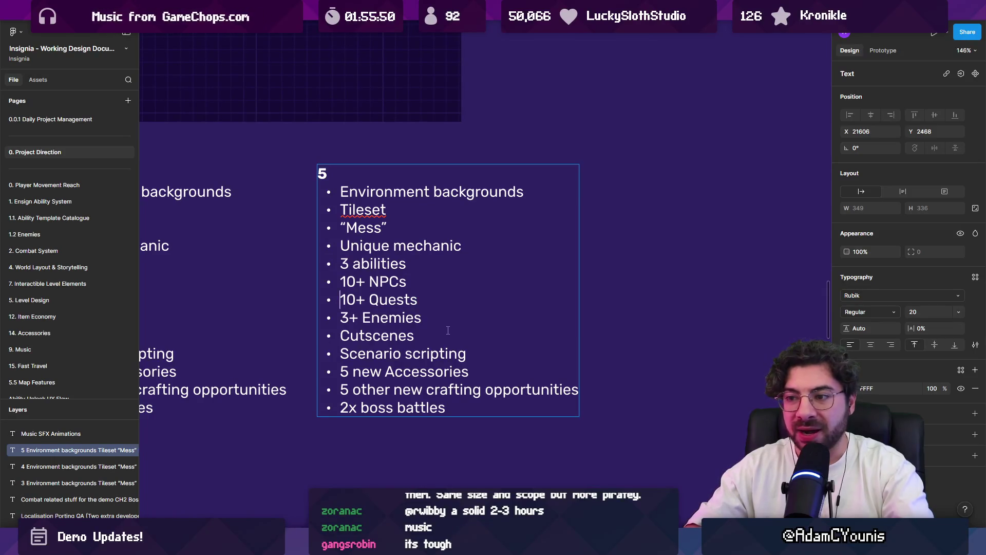
key("shift+End")
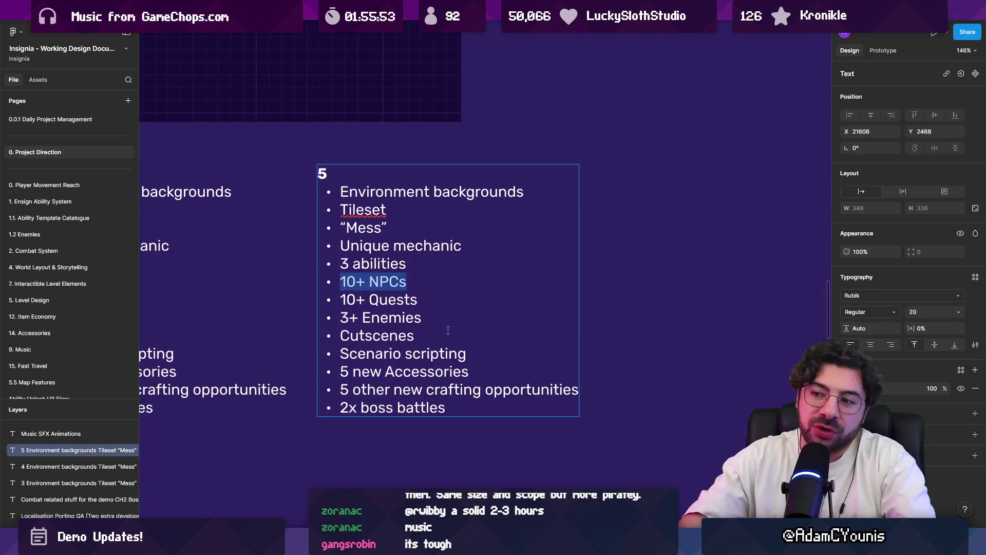
key("Delete")
key("Delete")
key("ctrl+z")
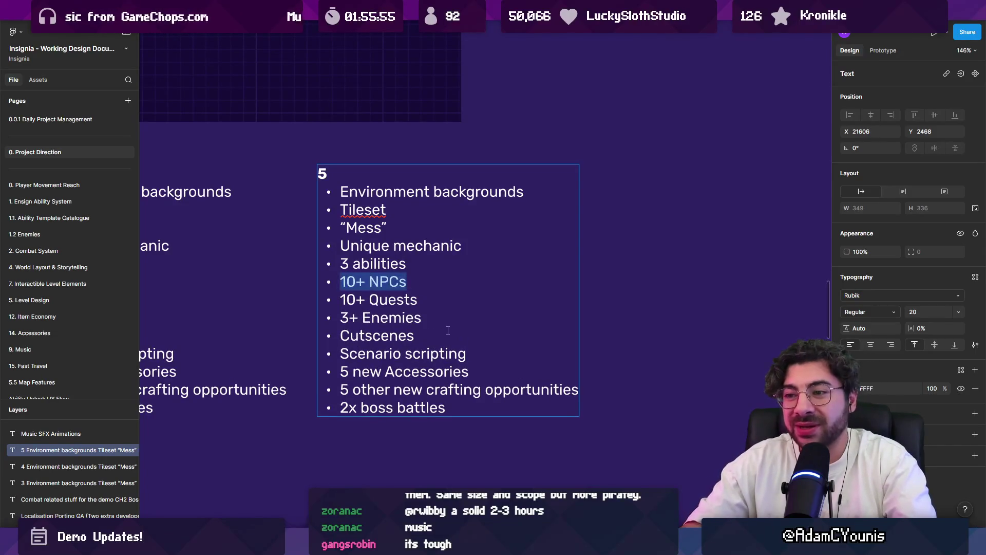
key("Left")
key("Right")
key("Right")
key("BackSpace")
key("BackSpace")
type("5")
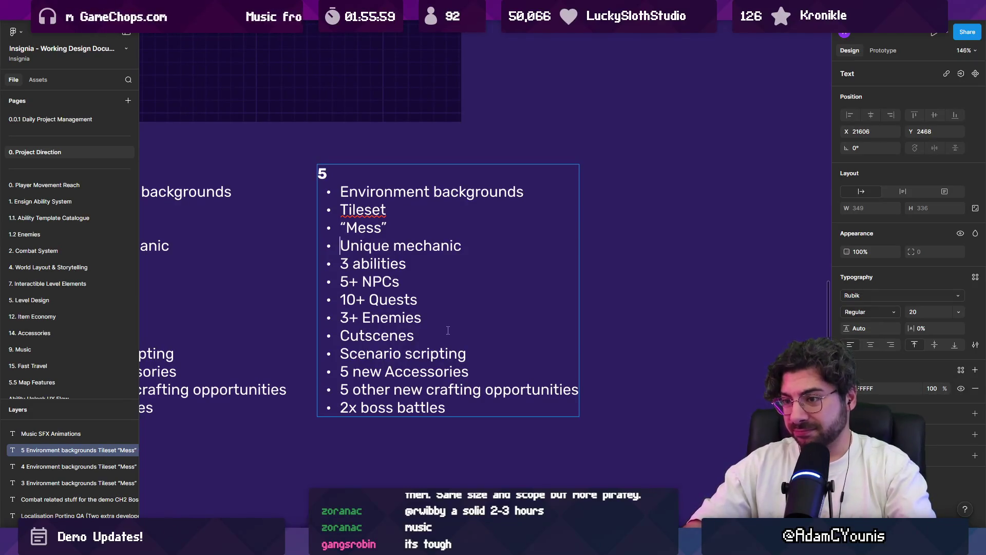
Step: Add a new bullet 'The end of the game' below 2x boss battles
key("Up")
key("Up")
key("Home")
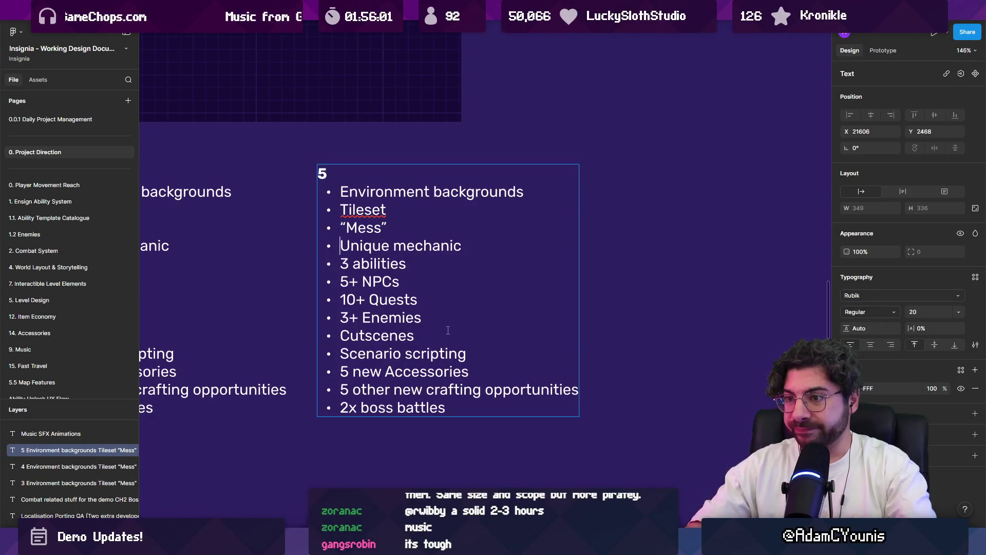
key("Down")
key("Down")
key("Return")
type("The enmd o")
key("BackSpace")
key("BackSpace")
key("BackSpace")
type("nd of the gap")
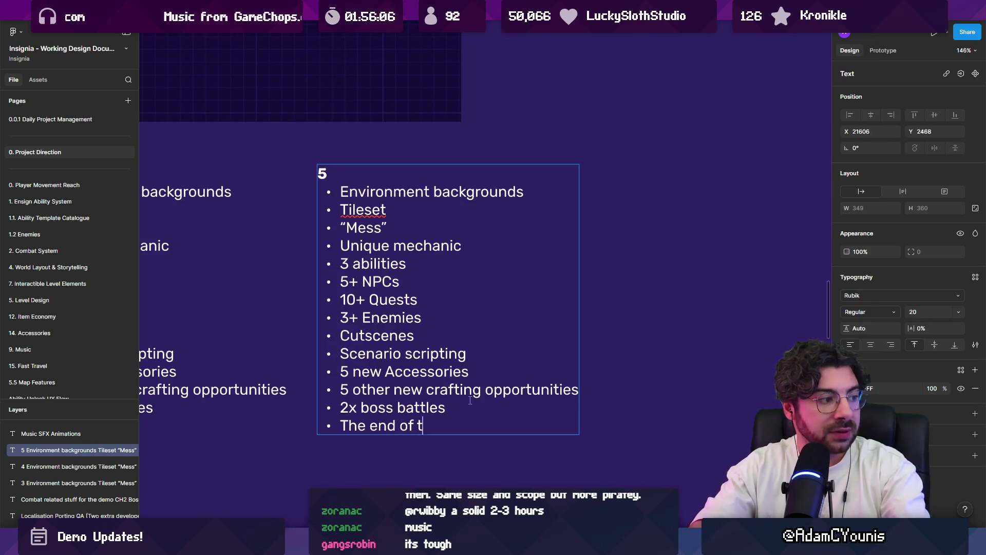
key("BackSpace")
type("me")
Step: Leave the caret after 2x boss battles, exit text editing and reselect the list
key("Up")
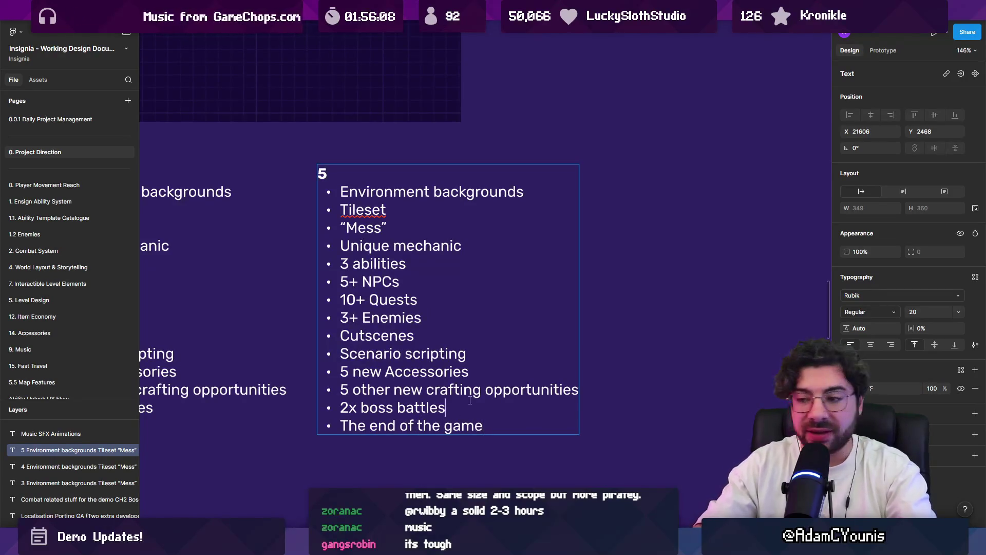
key("ctrl+shift+Left")
key("ctrl+shift+Left")
key("ctrl+shift+Left")
key("Left")
key("shift+End")
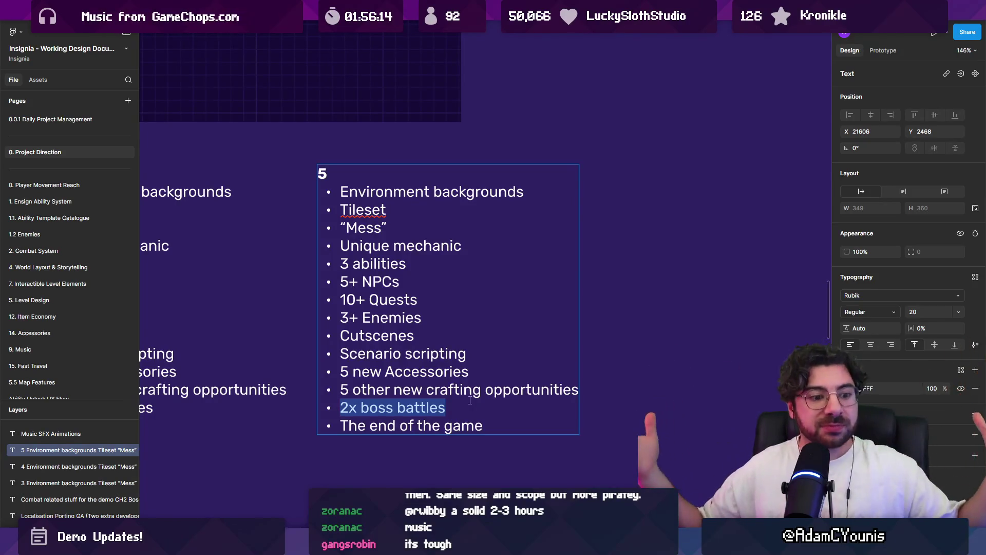
key("Right")
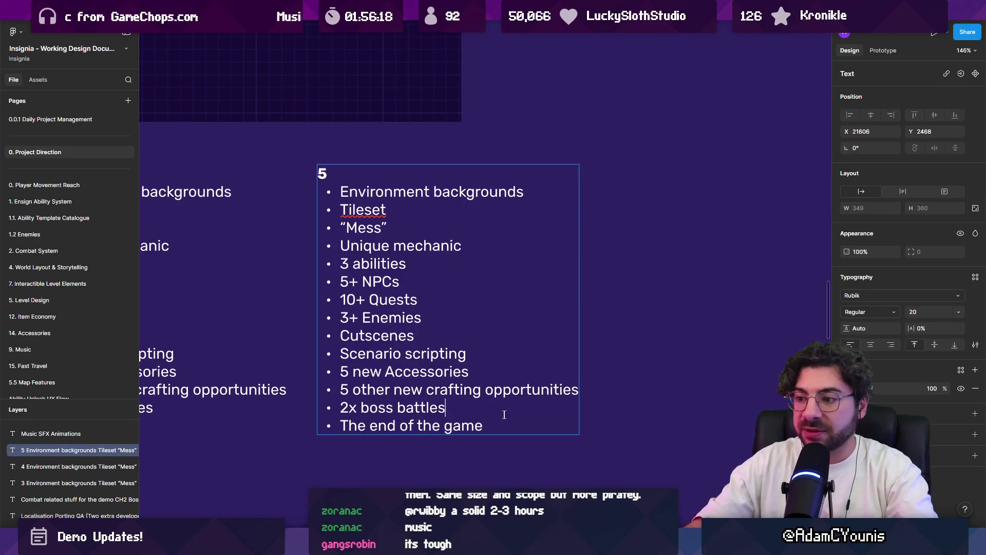
key("Escape")
key("Escape")
left_click(425, 406)
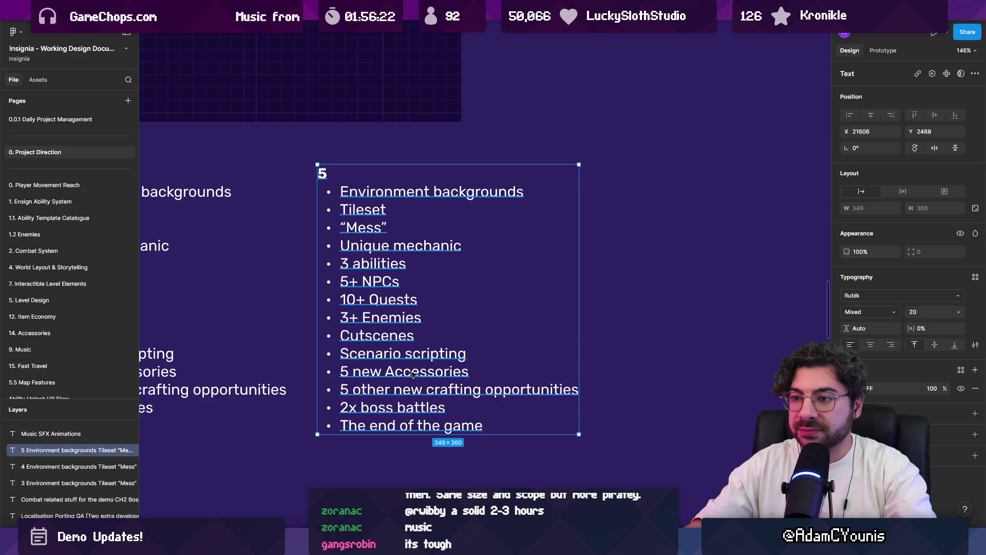
double_click(421, 317)
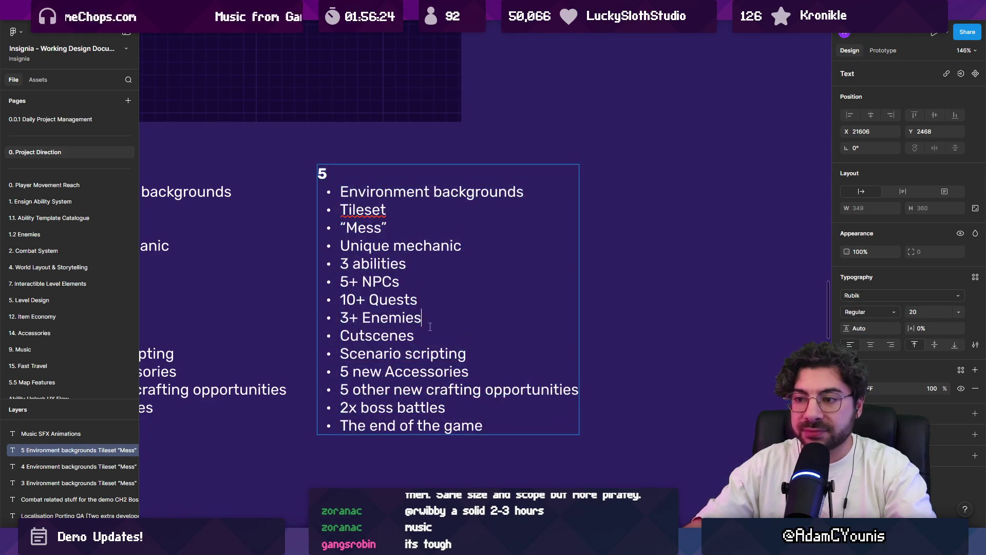
scroll(614, 351, "down", 5, "ctrl")
scroll(431, 352, "down", 1, "ctrl")
scroll(431, 352, "left", 3)
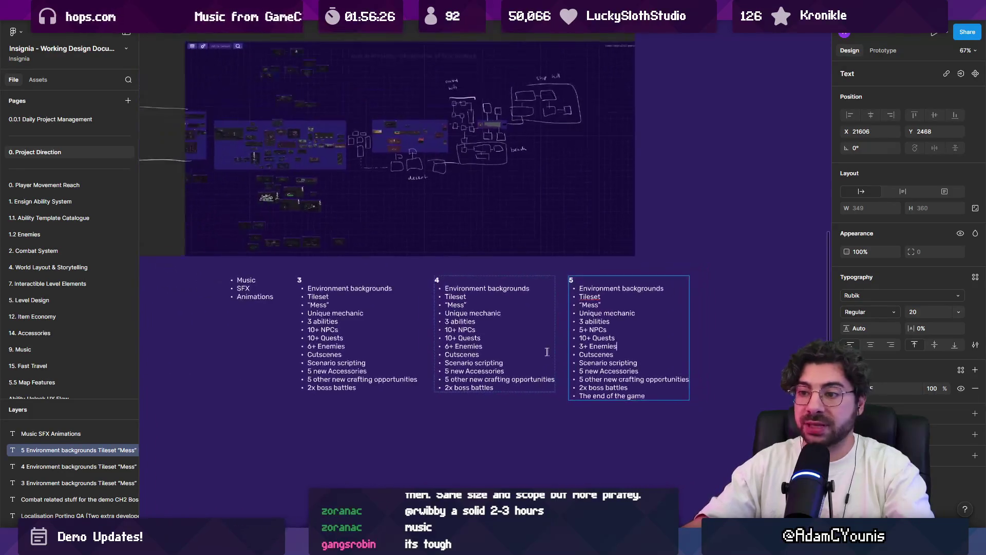
key("Escape")
key("Escape")
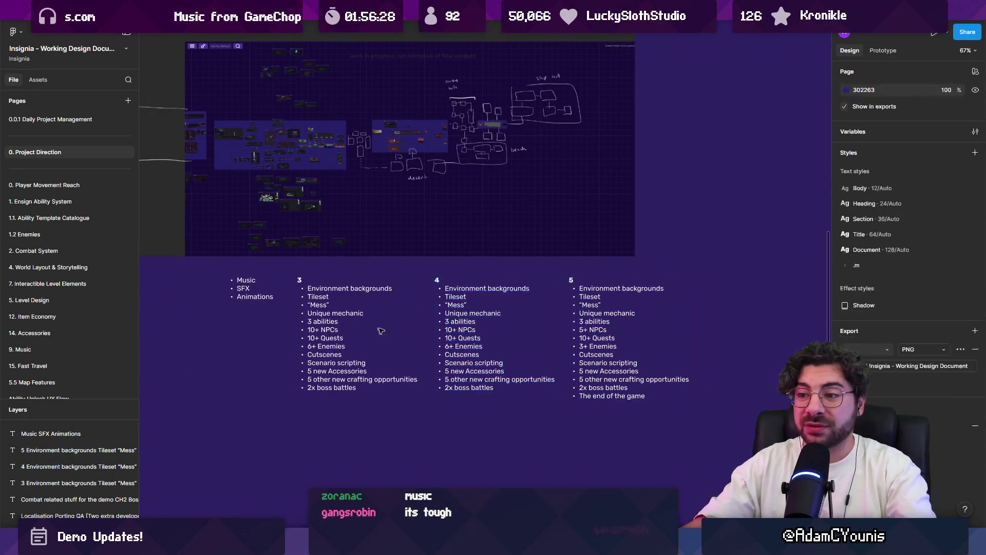
left_click(439, 335)
key("Tab")
left_click(606, 365, "shift")
left_click(473, 365, "shift")
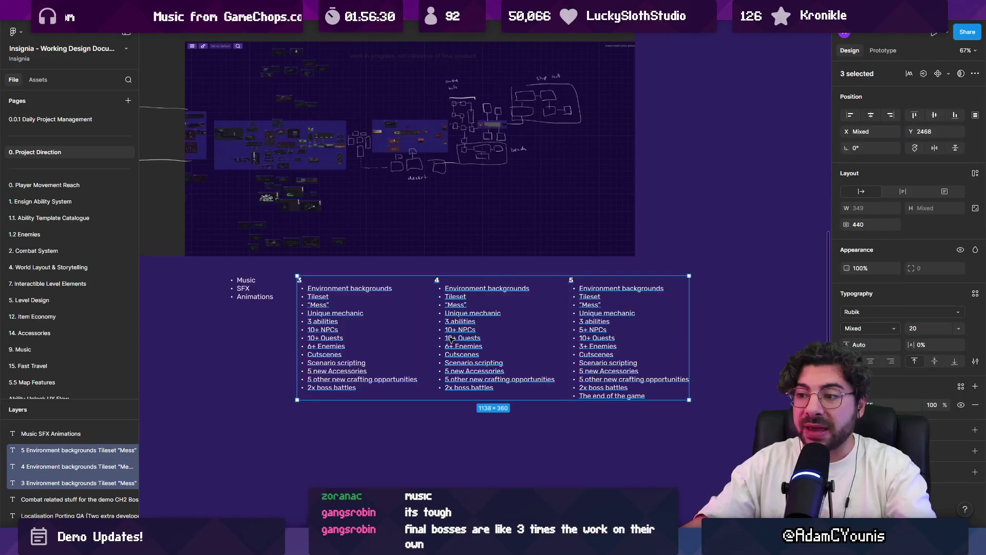
left_click(433, 406)
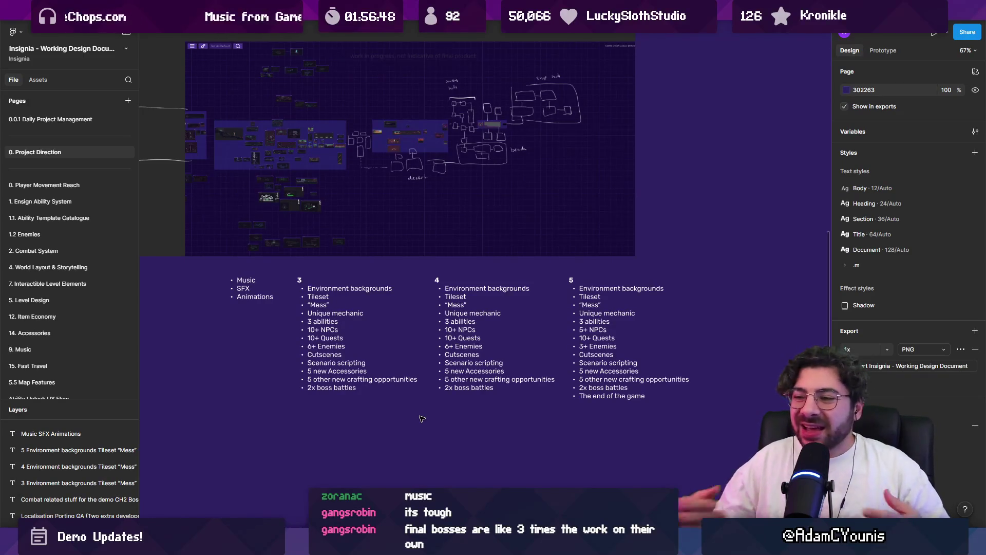
scroll(489, 325, "down", 1)
scroll(489, 324, "left", 1)
left_click(489, 325)
Step: Duplicate the list under 4 below the columns and type tileset artist, background artist and game-scenarios engineer lines
left_click_drag(489, 324, 489, 464, "alt")
scroll(489, 463, "down", 2)
key("Return")
type("Dedicated tileset artist")
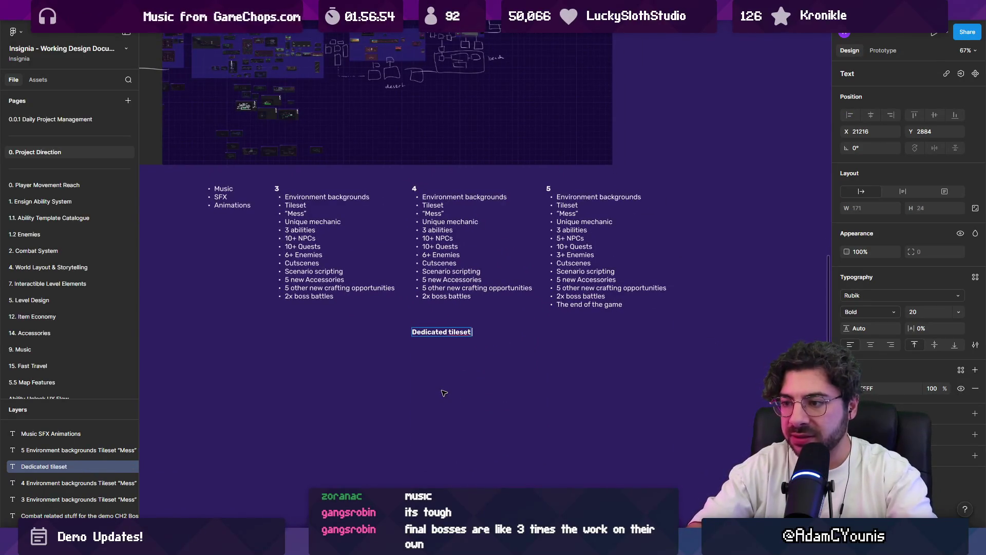
key("Return")
type("edic")
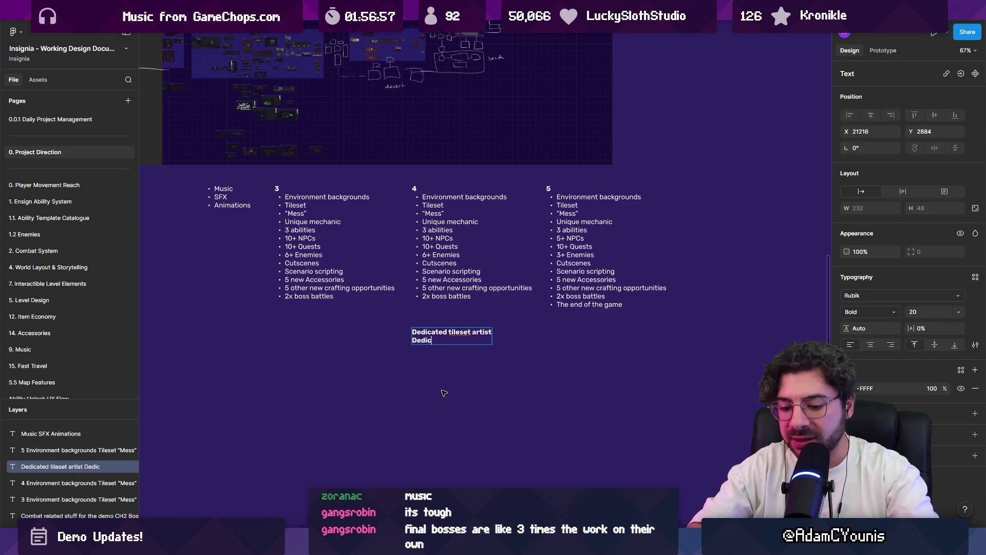
type("ated background artist")
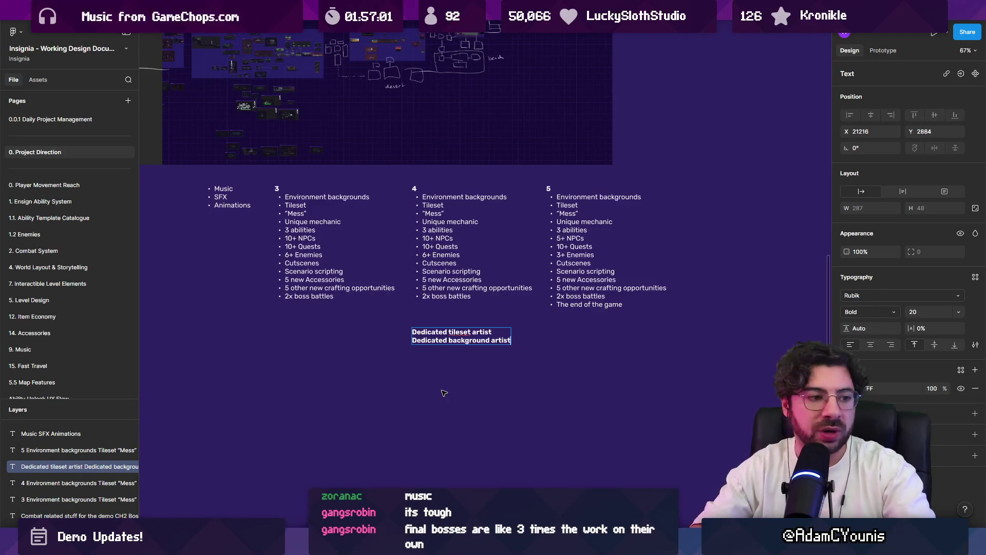
scroll(508, 349, "up", 3, "ctrl")
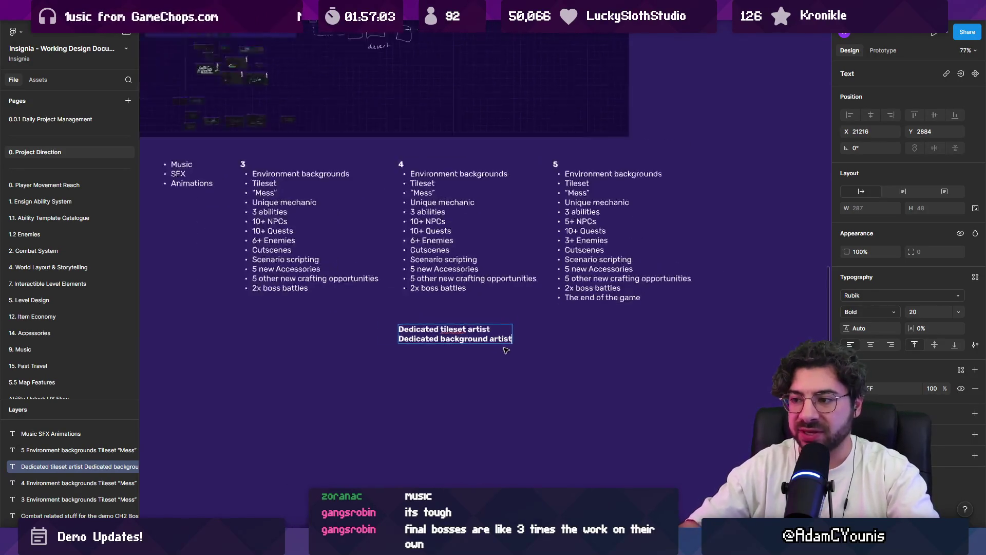
key("Return")
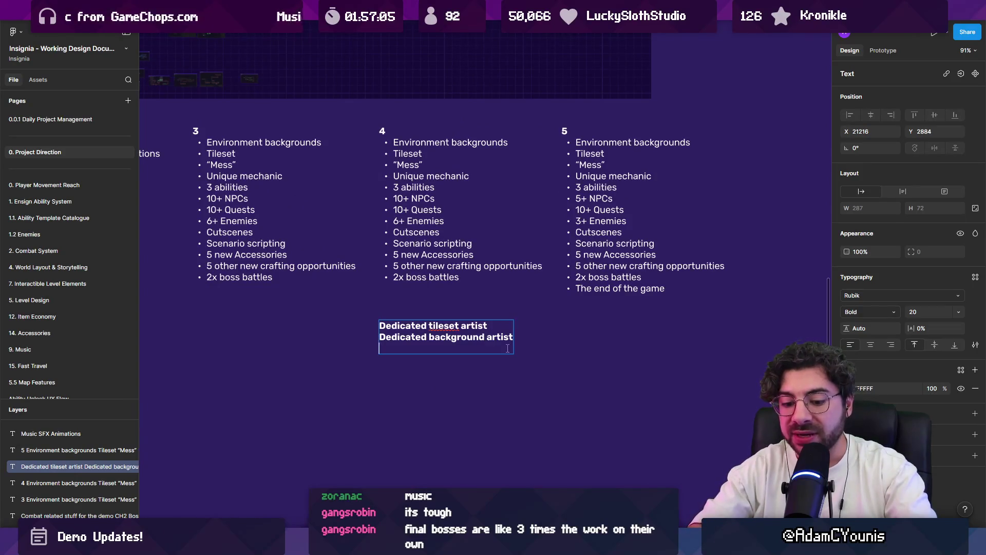
key("Return")
type("De")
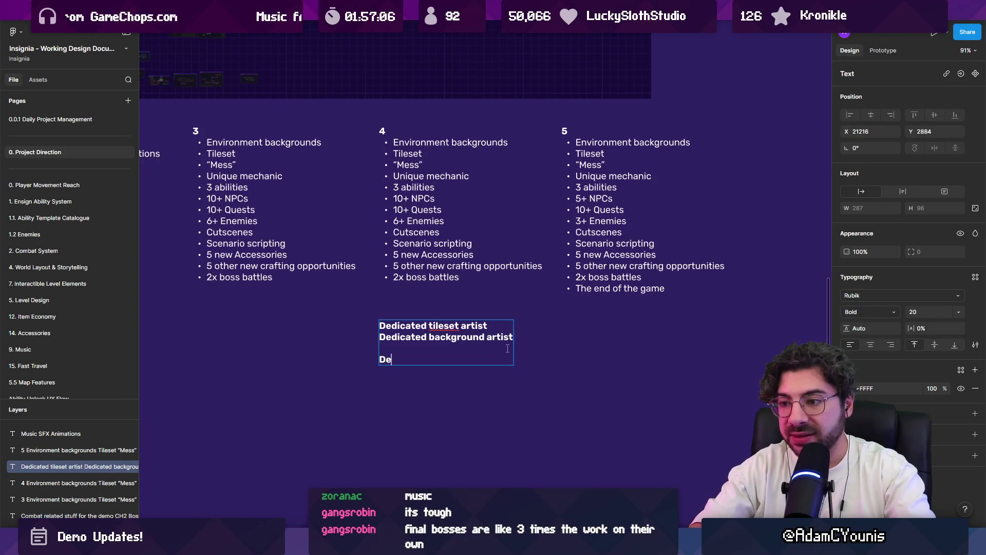
type("dicated engineer for scen")
key("BackSpace")
key("BackSpace")
key("BackSpace")
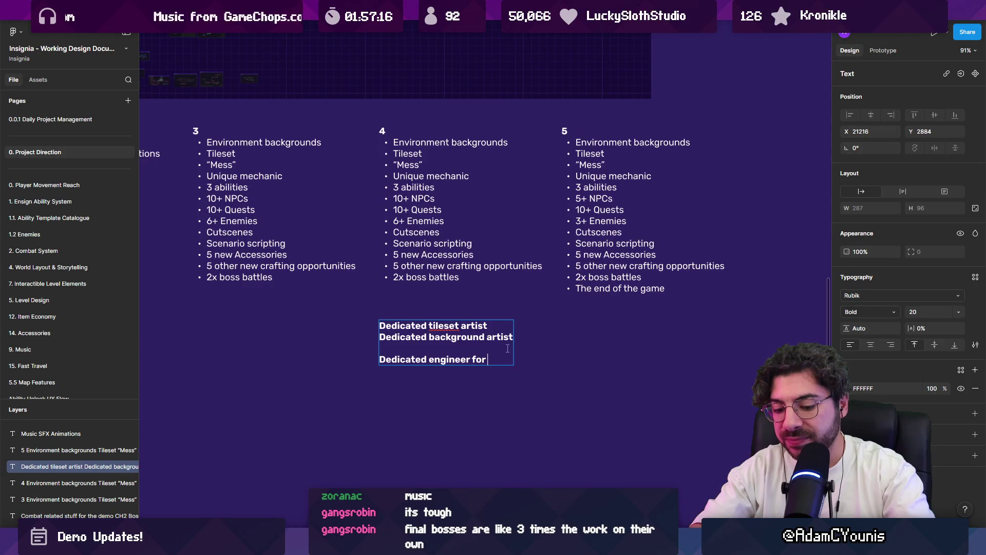
type("game scenarios")
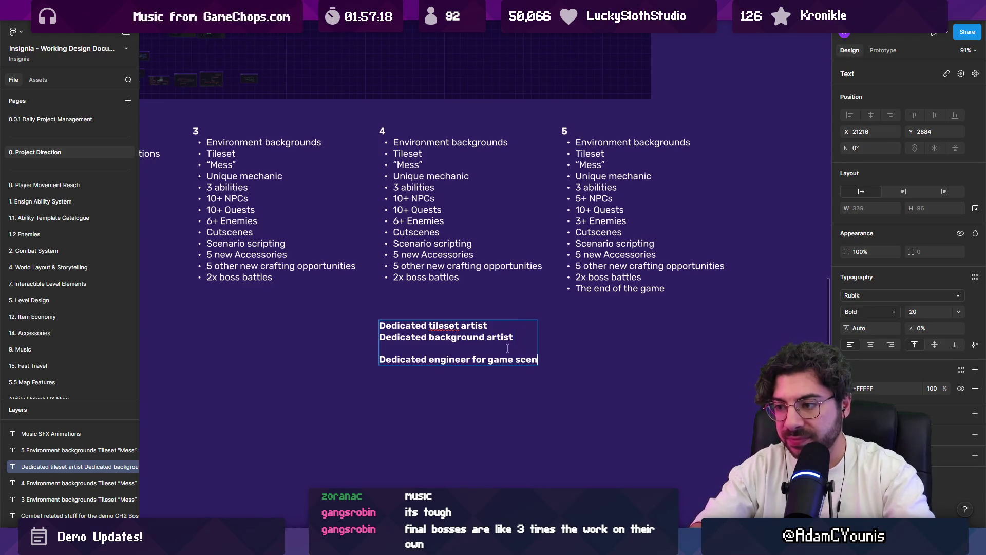
key("Return")
Step: Make the lines bullets and add 'Dedicated Engineer for porting and localisation'
key("Up")
key("ctrl+shift+8")
key("Up")
key("Up")
key("Up")
key("ctrl+shift+8")
key("End")
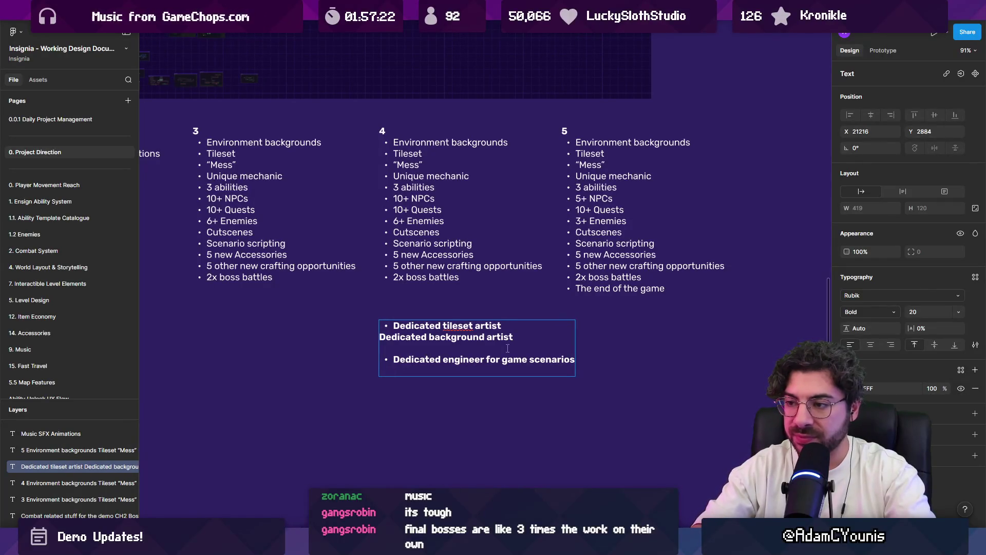
key("Right")
key("ctrl+shift+8")
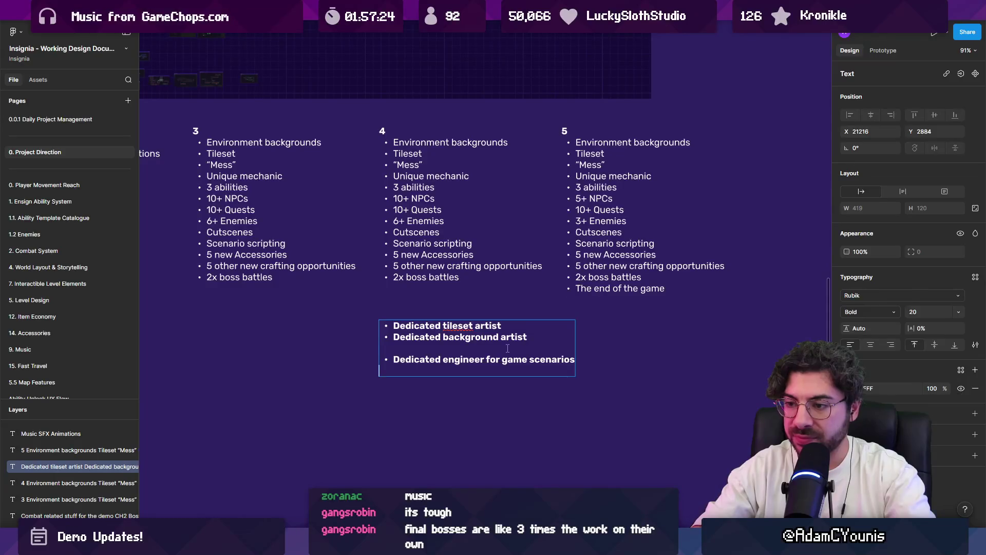
key("ctrl+shift+8")
type("Dediuc")
key("BackSpace")
key("BackSpace")
type("cated ")
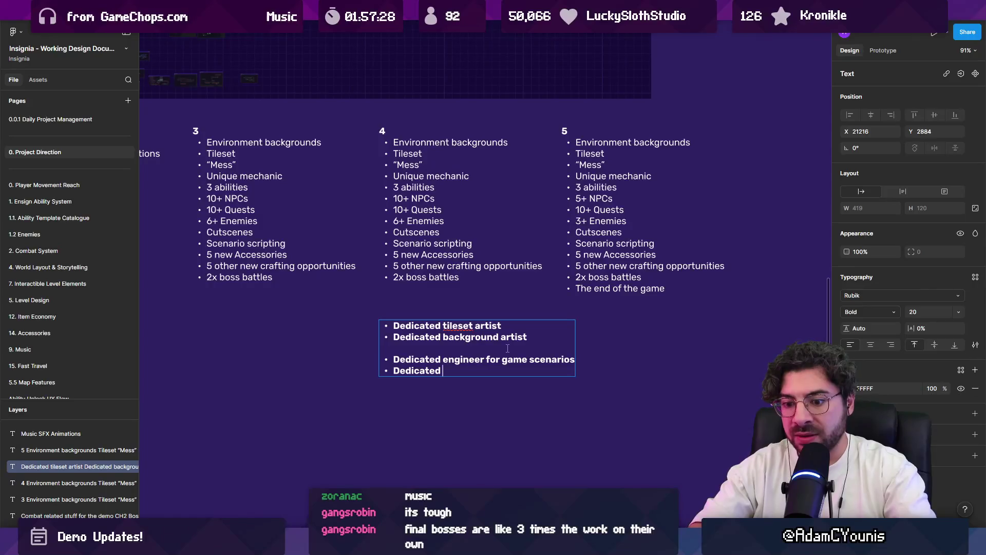
type("Engineer for ")
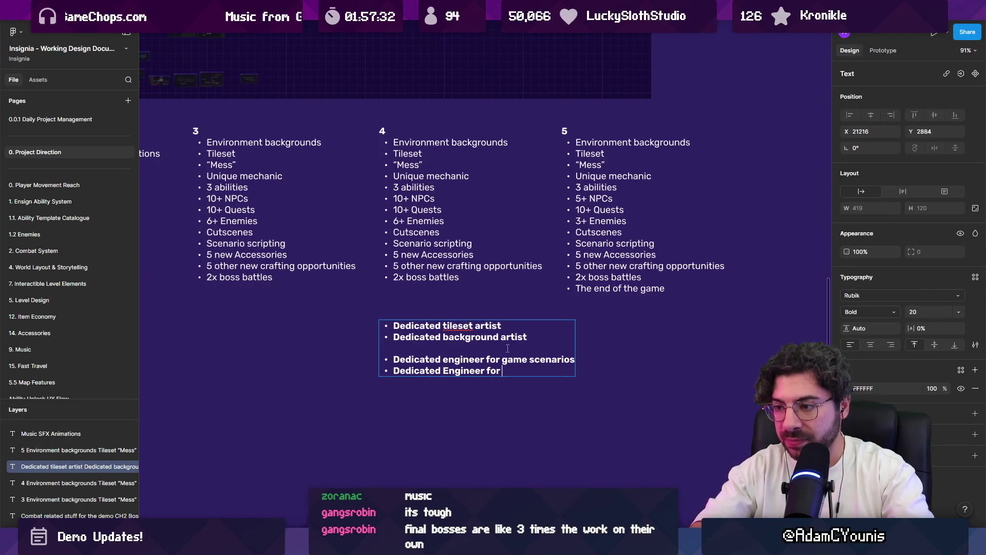
type("porting and ")
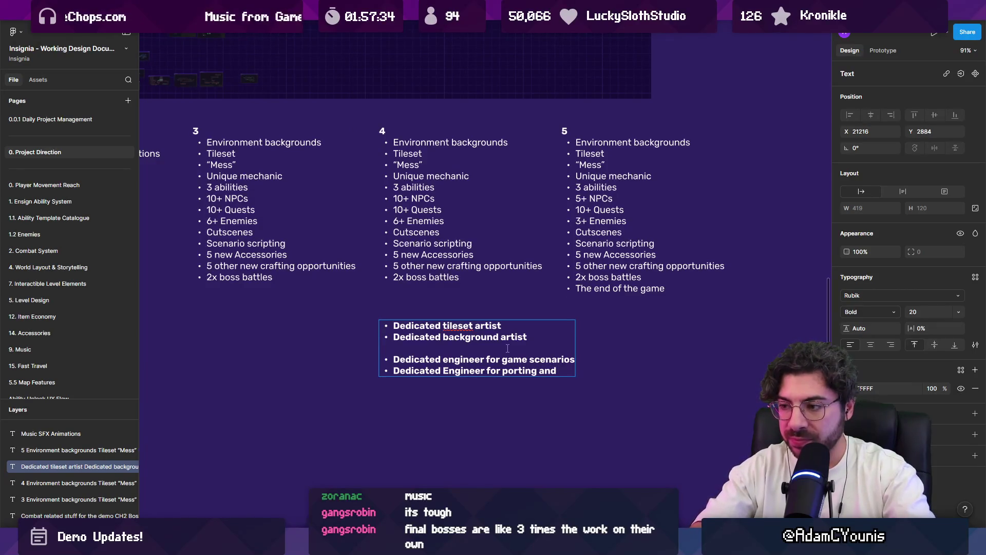
type("localisation")
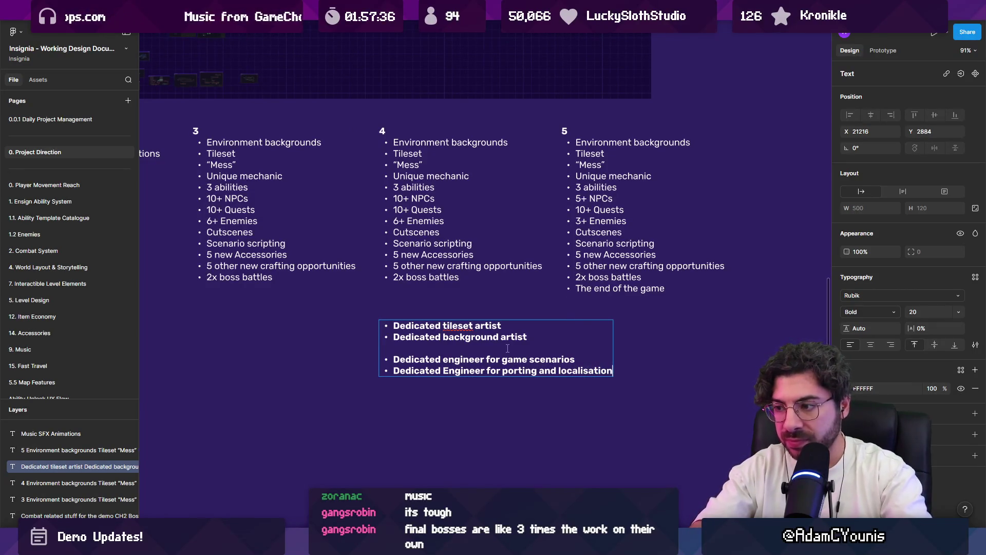
key("Return")
Step: Capitalise Engineer in the game scenarios bullet and make all the role text regular weight
key("Up")
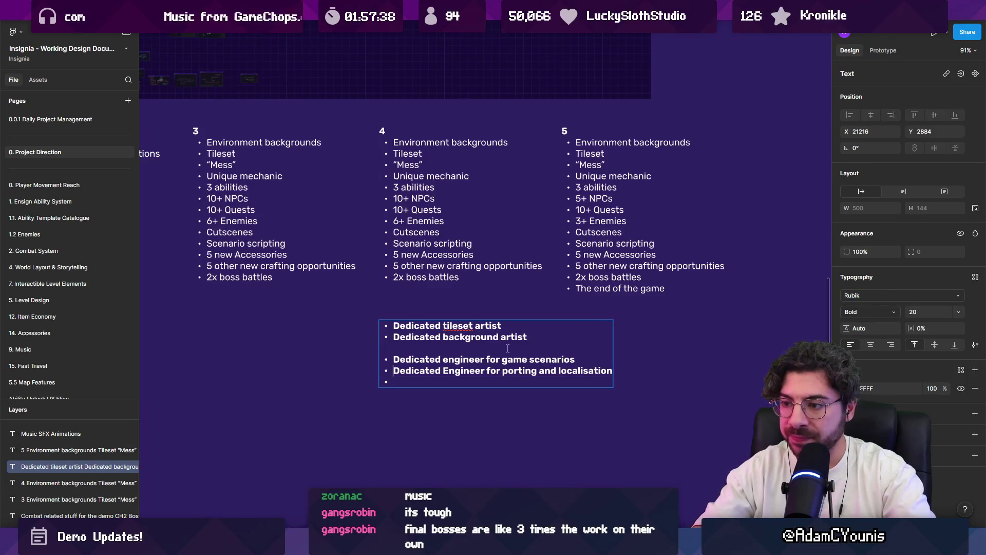
key("ctrl+Right")
key("BackSpace")
type("E")
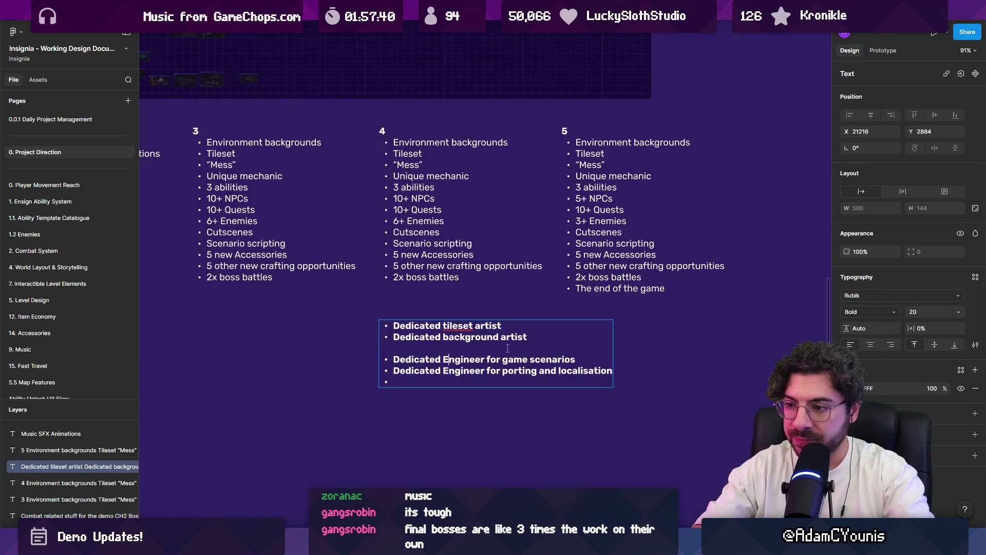
key("shift+Up")
key("shift+Down")
key("Return")
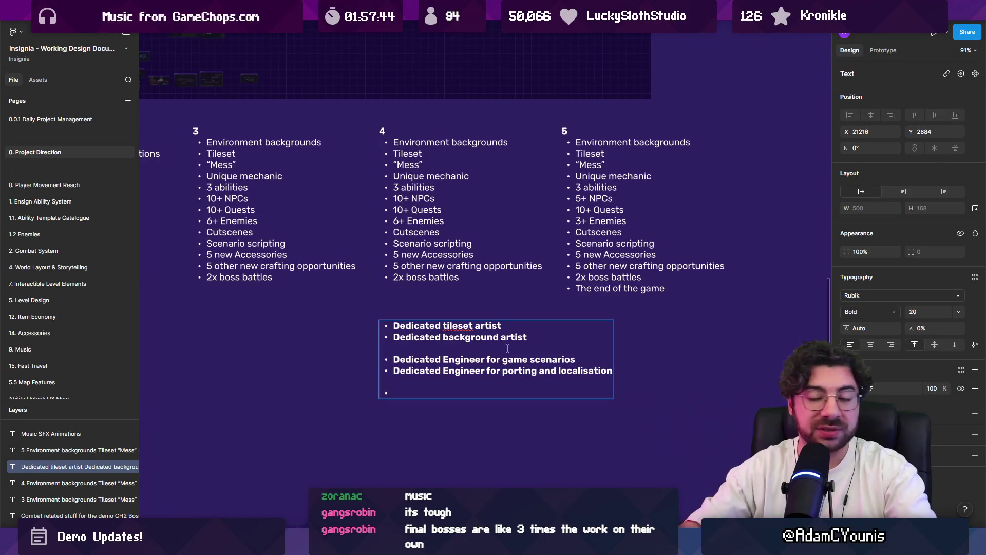
key("ctrl+a")
key("ctrl+b")
key("Escape")
key("Return")
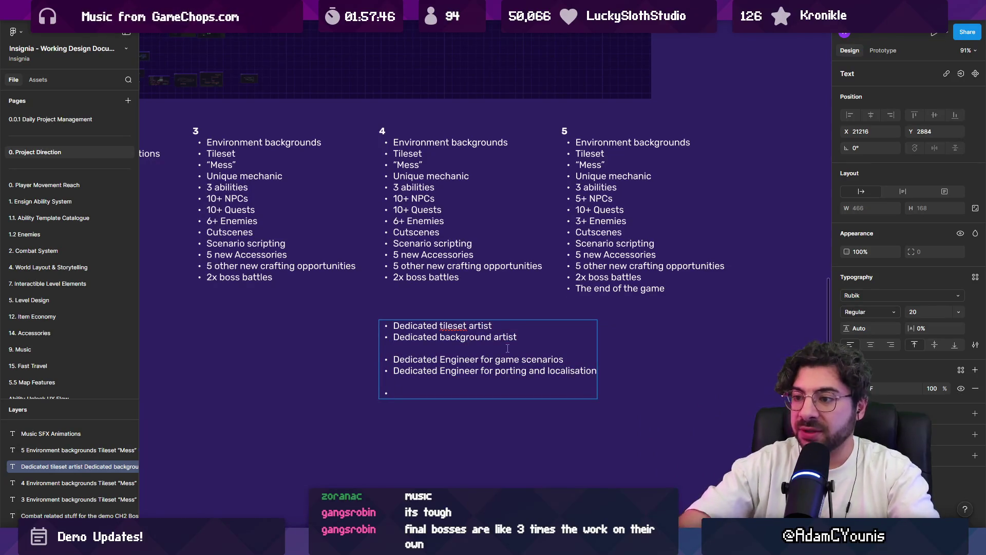
Step: Delete the word 'Dedicated' from all four role bullets
double_click(442, 324)
key("BackSpace")
key("Down")
key("ctrl+shift+Right")
key("BackSpace")
key("Down")
key("Down")
key("ctrl+shift+Right")
key("BackSpace")
key("Down")
key("ctrl+shift+Right")
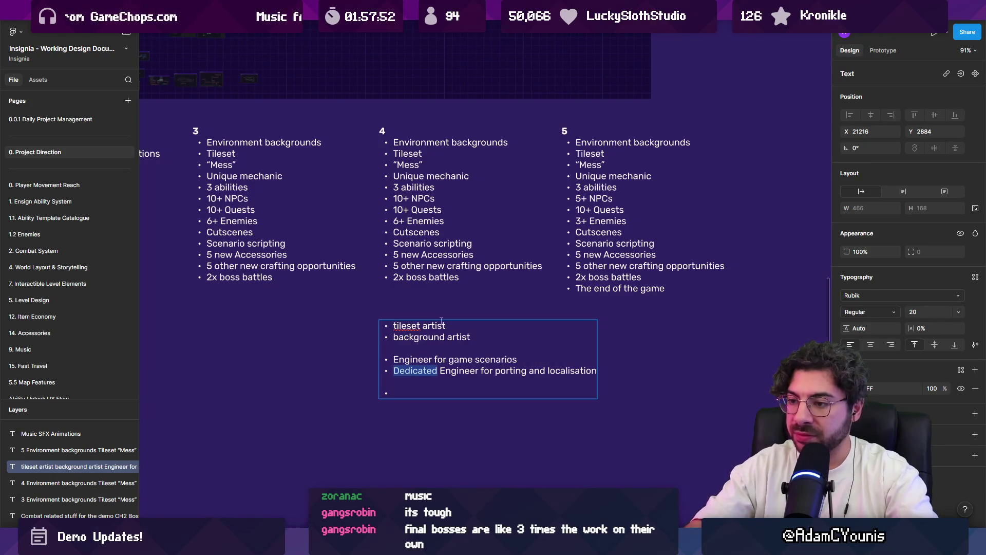
key("BackSpace")
Step: Capitalise tileset and background to Tileset and Background
key("shift+Right")
type("T")
key("Down")
key("BackSpace")
type("B")
key("Down")
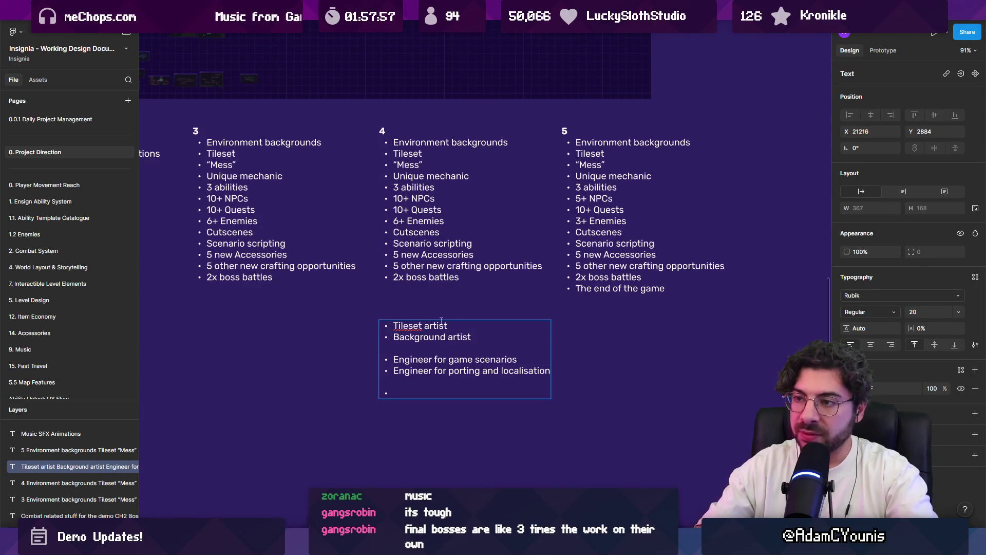
scroll(441, 320, "down", 1)
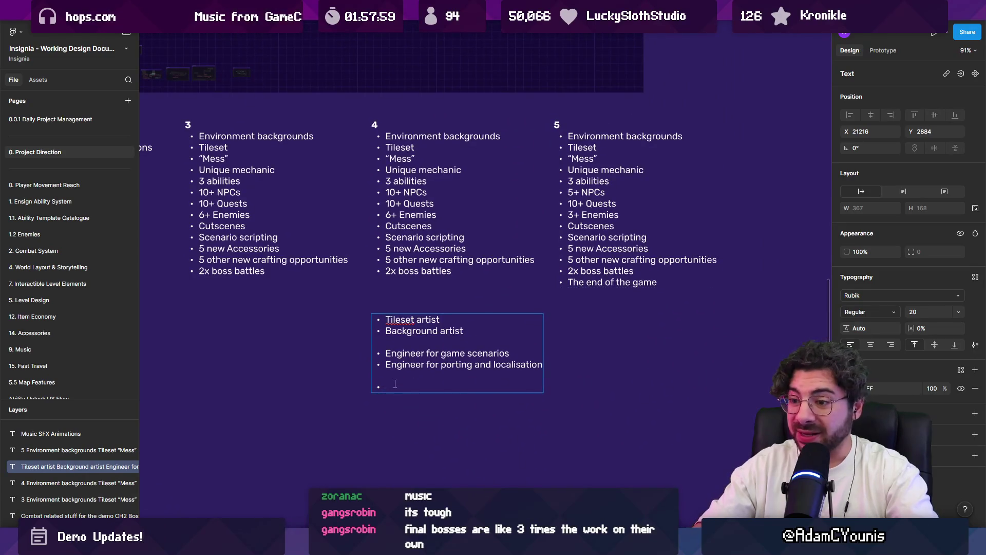
Step: Add bullets 2x animators, Enemy Designer, Level Designer and Scenario Designer, then exit text editing
type("2x animation")
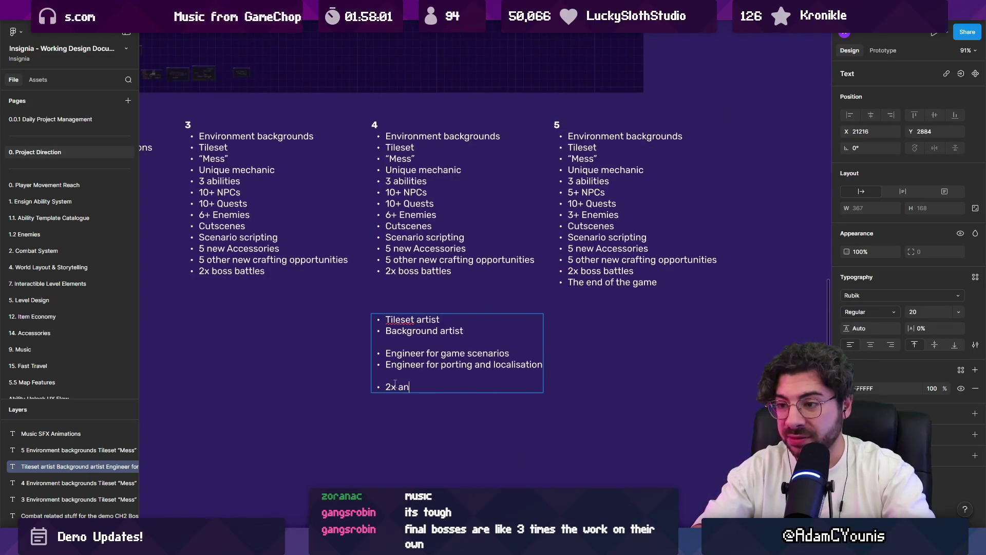
key("BackSpace")
key("BackSpace")
key("BackSpace")
type("ors")
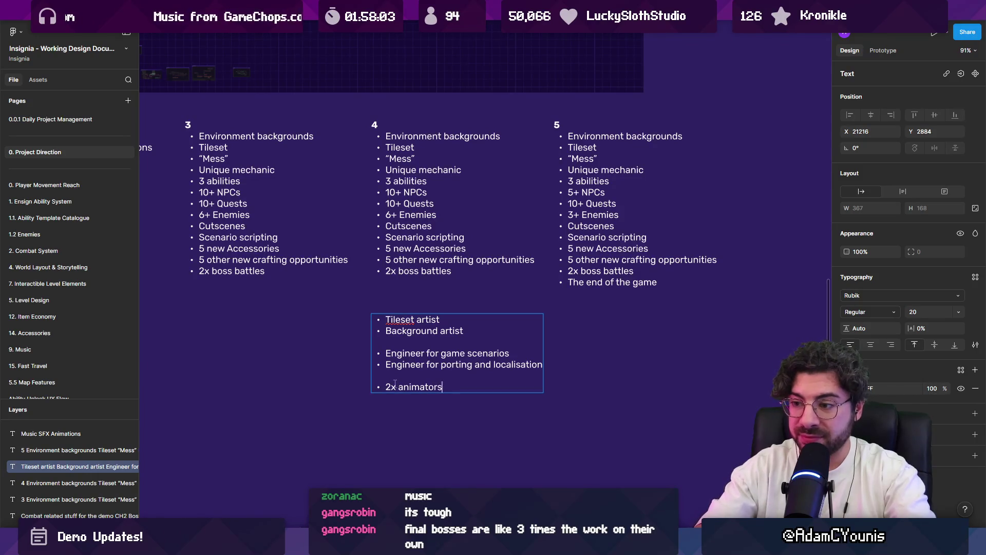
key("Return")
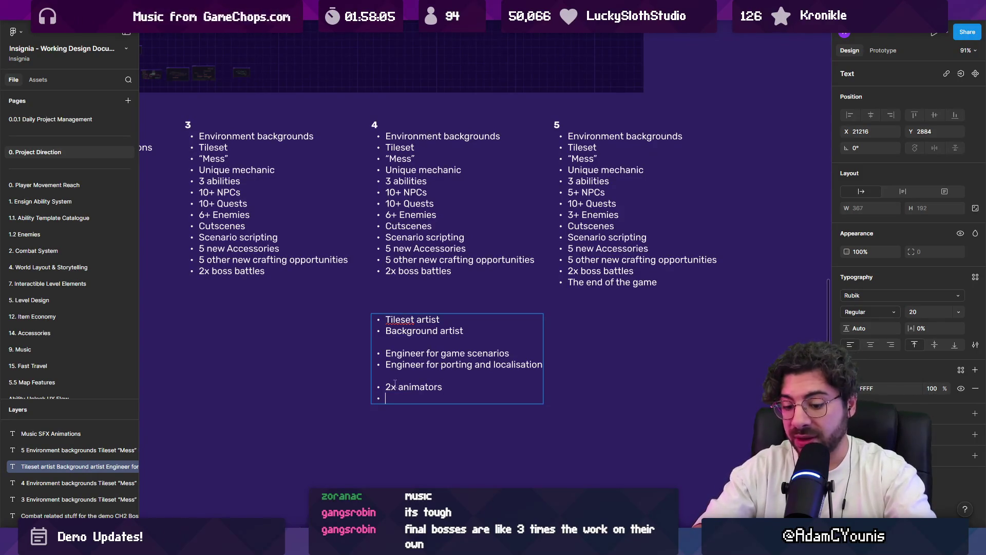
type("Enemy Designer")
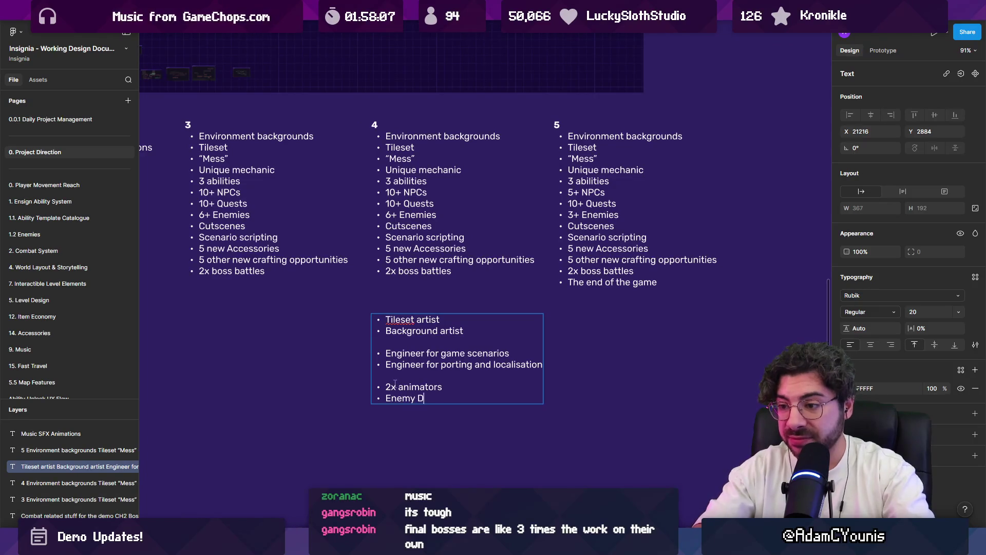
key("Return")
type("evel Designer")
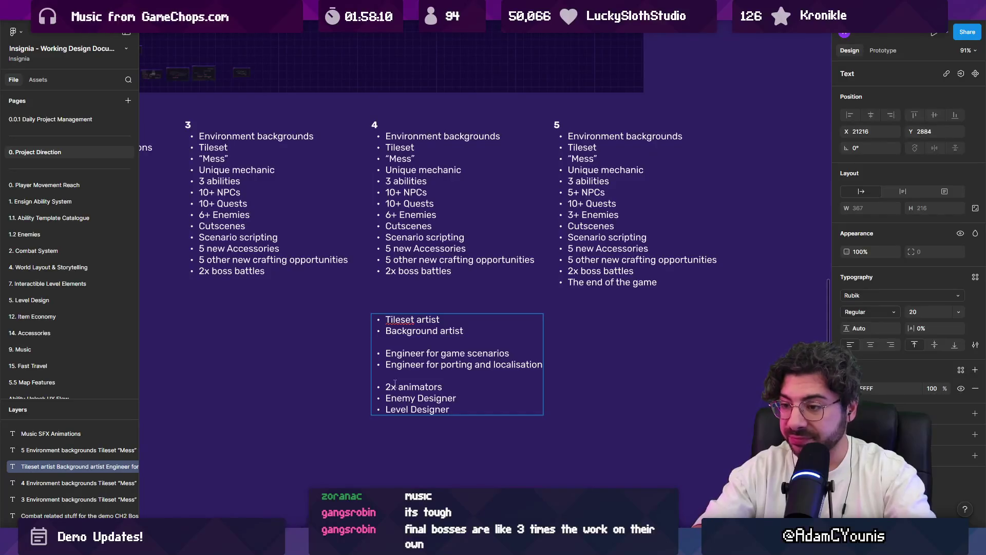
key("Return")
type("S")
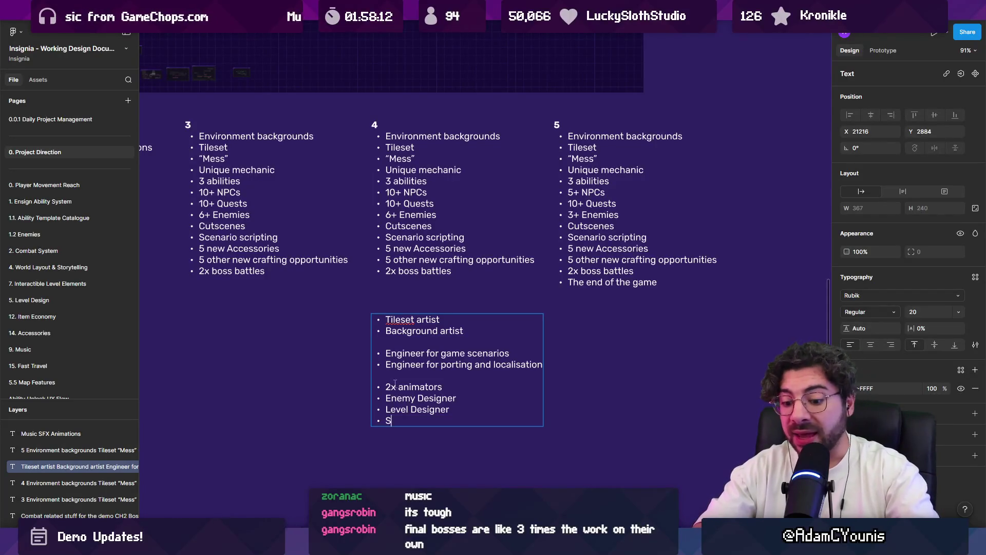
type("cenario Designer")
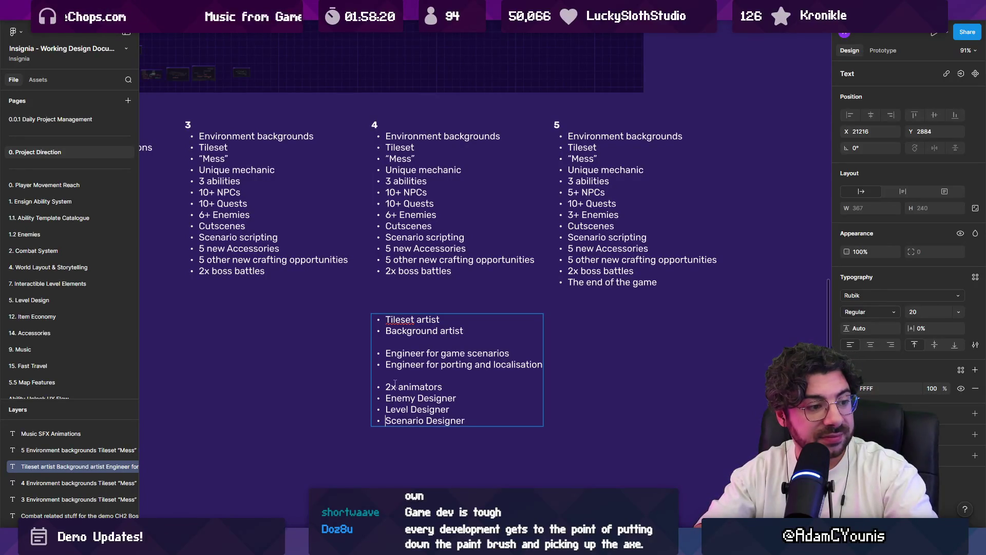
key("Escape")
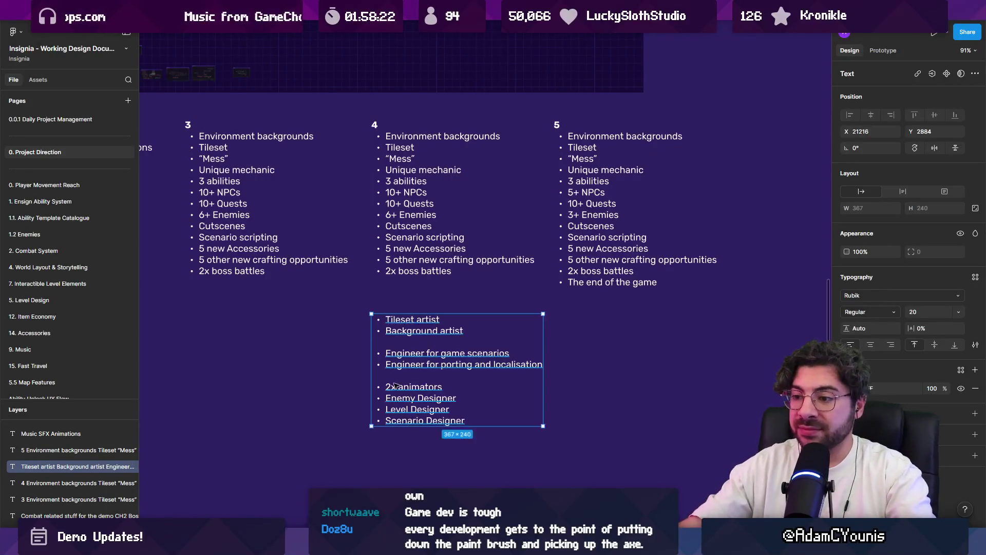
Step: Add a separate 'Producer' bullet after a blank line below Scenario Designer
key("Escape")
scroll(452, 398, "down", 2)
left_click(452, 398)
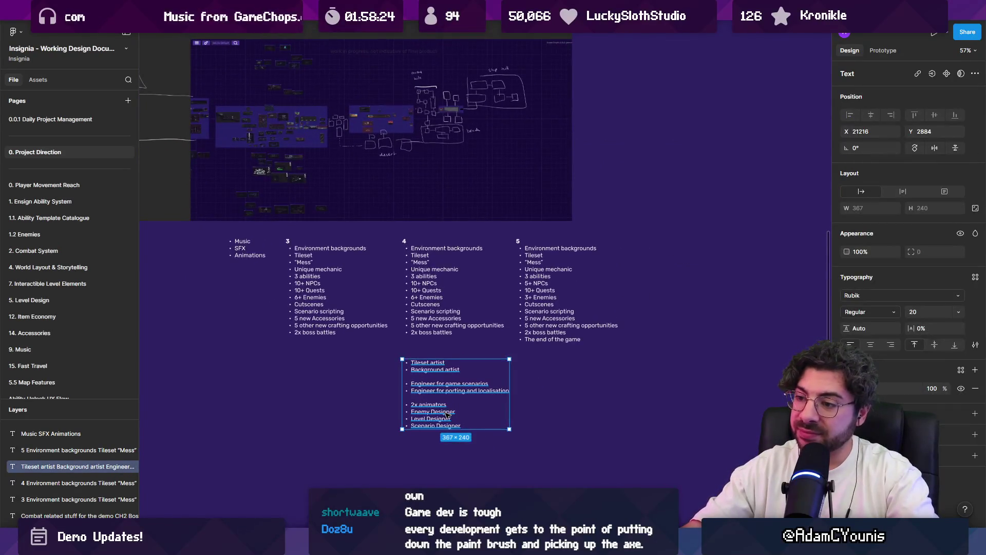
scroll(452, 402, "up", 3)
left_click_drag(423, 426, 420, 427)
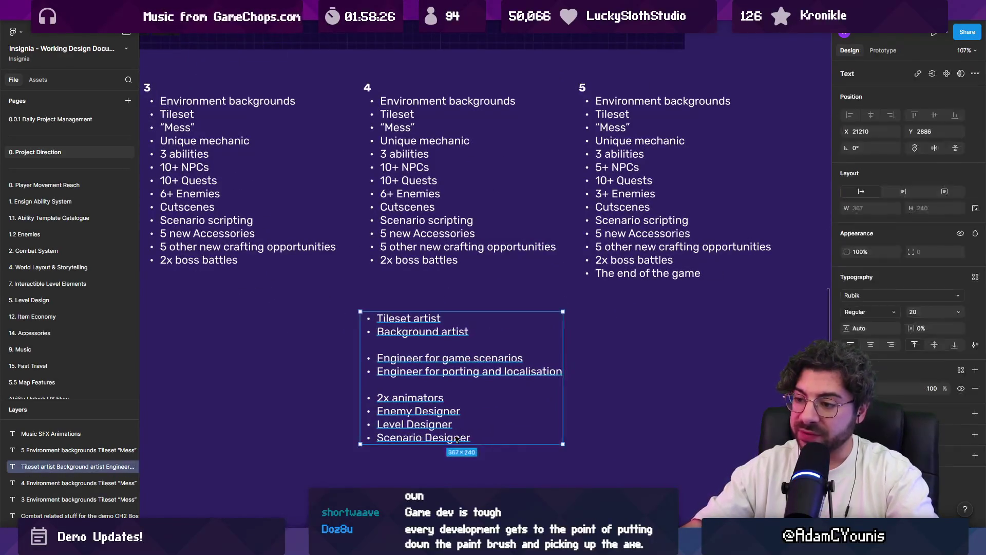
double_click(476, 437)
left_click(476, 437)
key("Return")
key("Return")
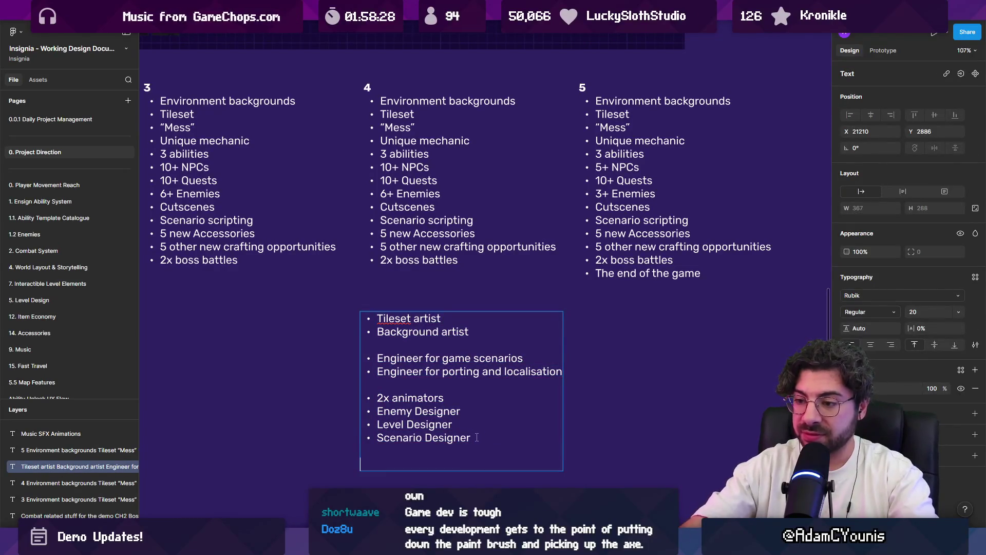
type("Producer")
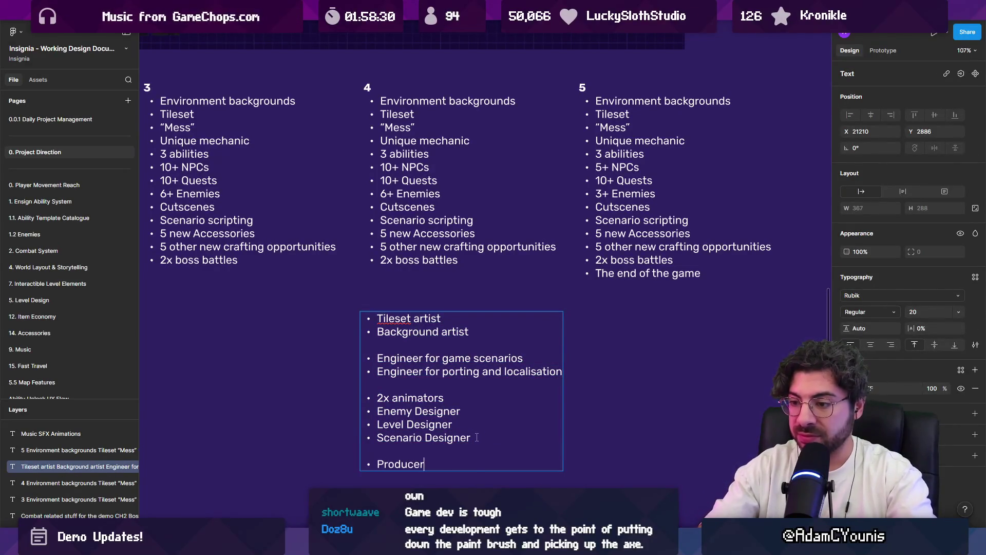
key("Escape")
key("Escape")
Step: Select role-list lines, ending with the Background artist line selected
double_click(471, 437)
mouse_move(472, 437)
left_mouse_down()
mouse_move(378, 437)
mouse_move(378, 398)
left_mouse_up()
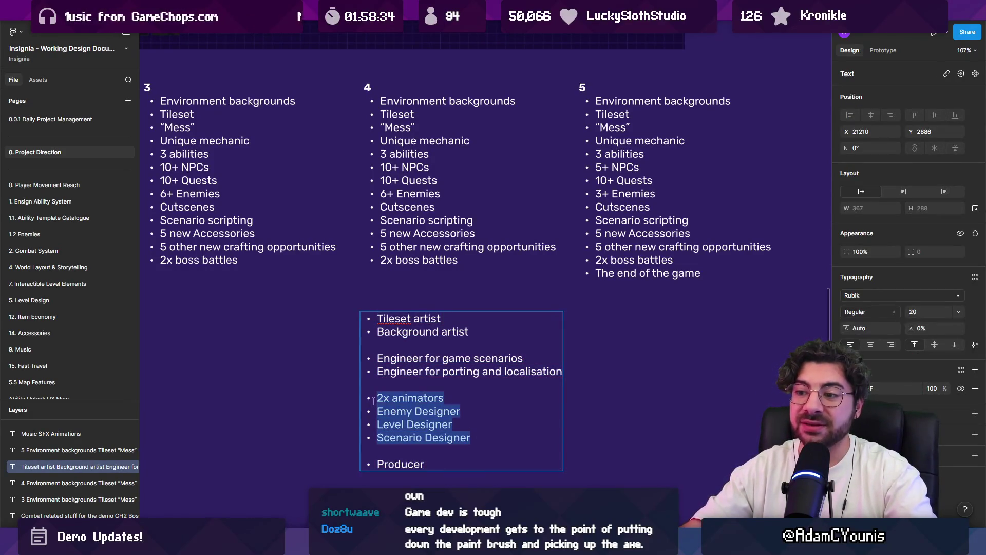
mouse_move(426, 465)
left_mouse_down()
mouse_move(377, 398)
mouse_move(356, 308)
left_mouse_up()
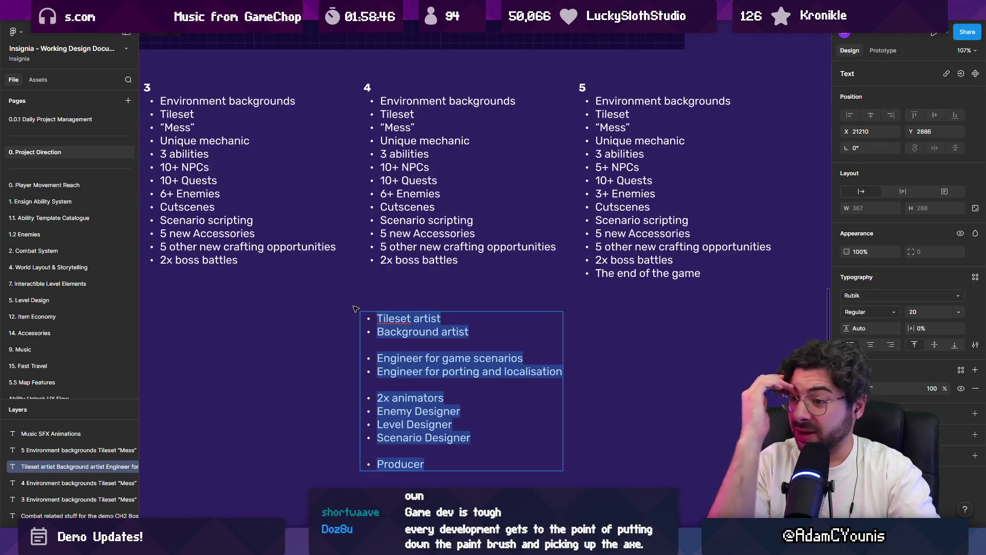
left_click_drag(378, 332, 477, 336)
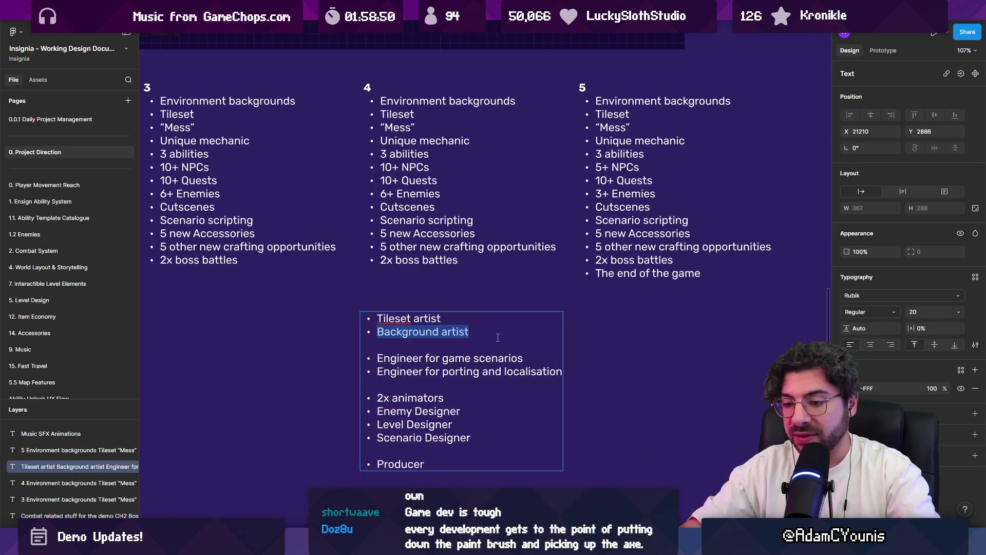
Step: Make Background artist and both Engineer bullets bold
key("ctrl+b")
left_click_drag(441, 318, 305, 311)
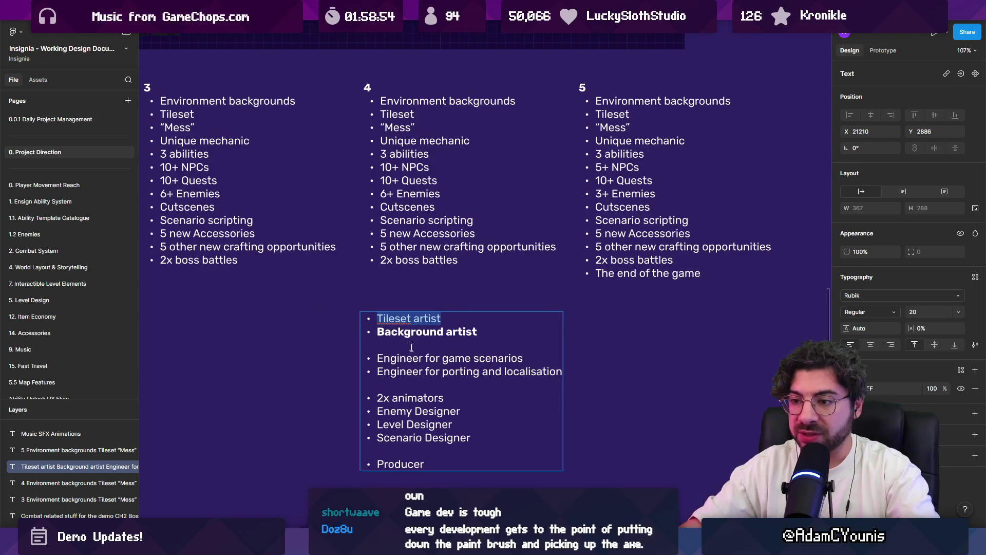
left_click_drag(564, 370, 381, 349)
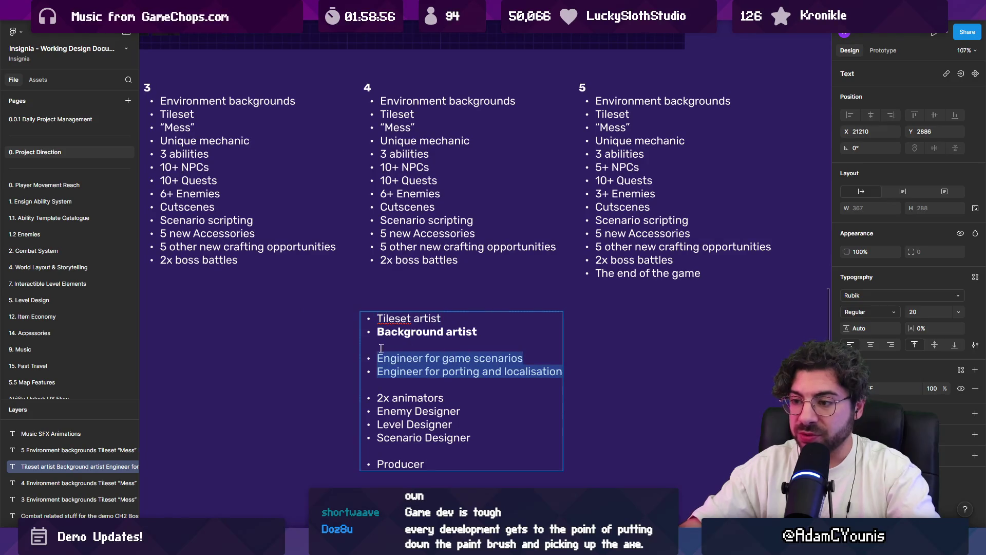
left_click_drag(377, 398, 469, 398)
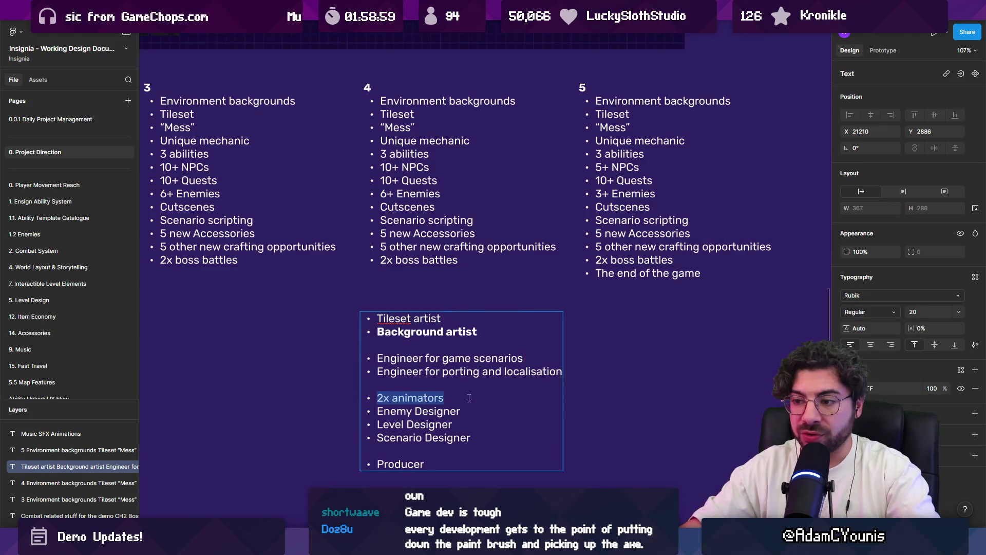
left_click_drag(378, 358, 577, 368)
key("ctrl+b")
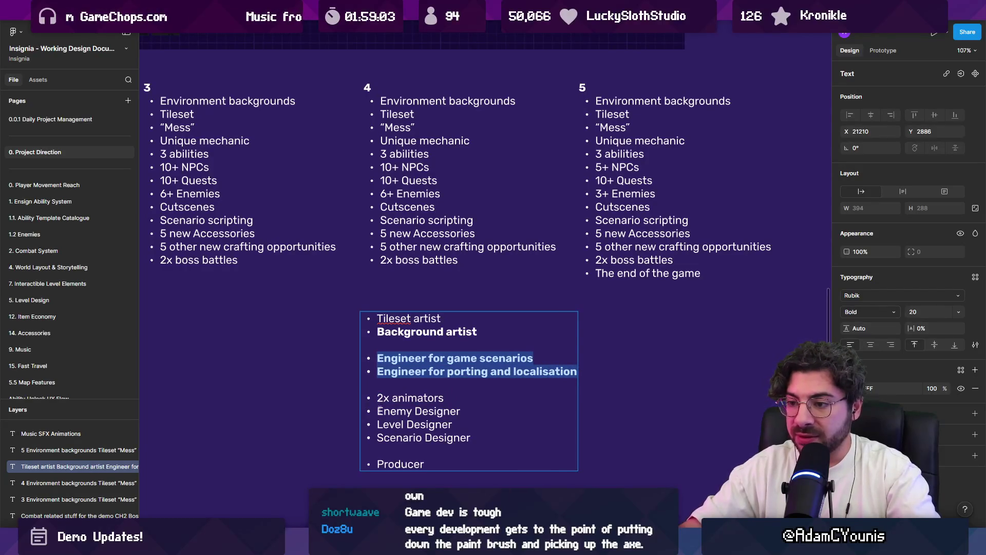
Step: Bold the Enemy Designer, Level Designer and Producer lines
left_click(378, 411)
left_click_drag(453, 425, 365, 413)
key("ctrl+b")
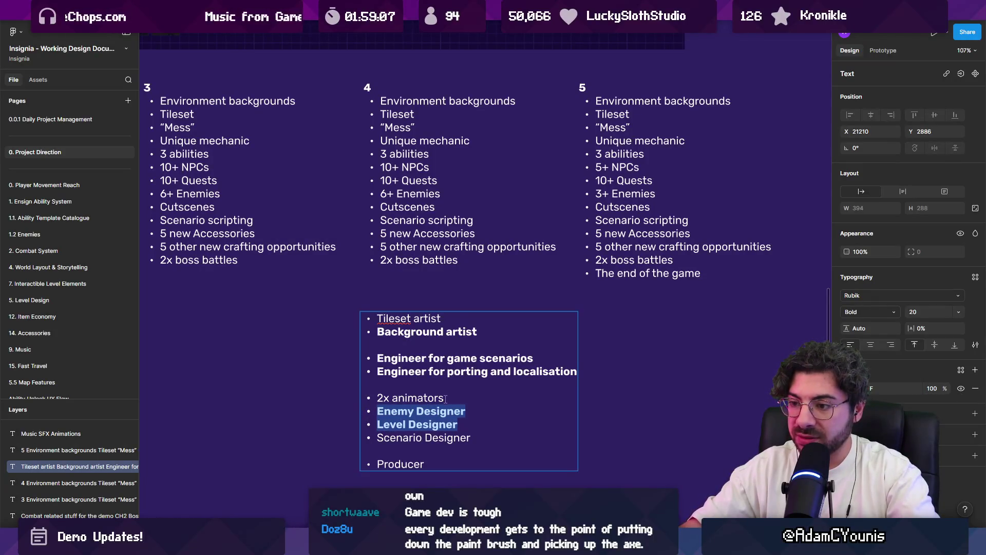
left_click_drag(426, 463, 349, 461)
key("ctrl+b")
key("Escape")
Step: Check that Tileset artist, 2x animators and Scenario Designer remain regular weight
scroll(305, 343, "down", 2)
key("Return")
left_click_drag(424, 271, 327, 265)
left_click_drag(427, 351, 354, 351)
left_click_drag(453, 391, 342, 393)
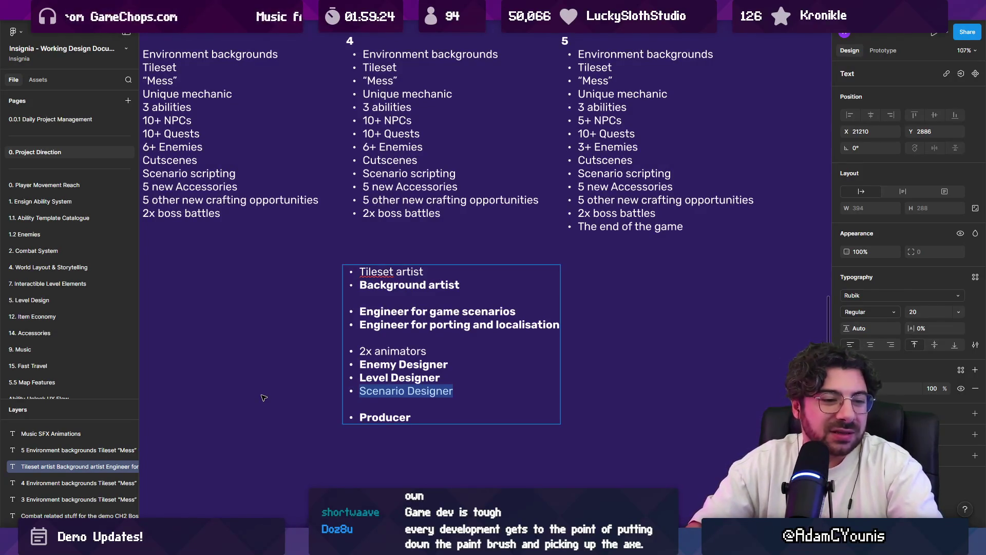
left_click(263, 398)
Step: Check the weights of Tileset artist, Enemy Designer and the line above Producer
scroll(519, 380, "down", 5, "ctrl")
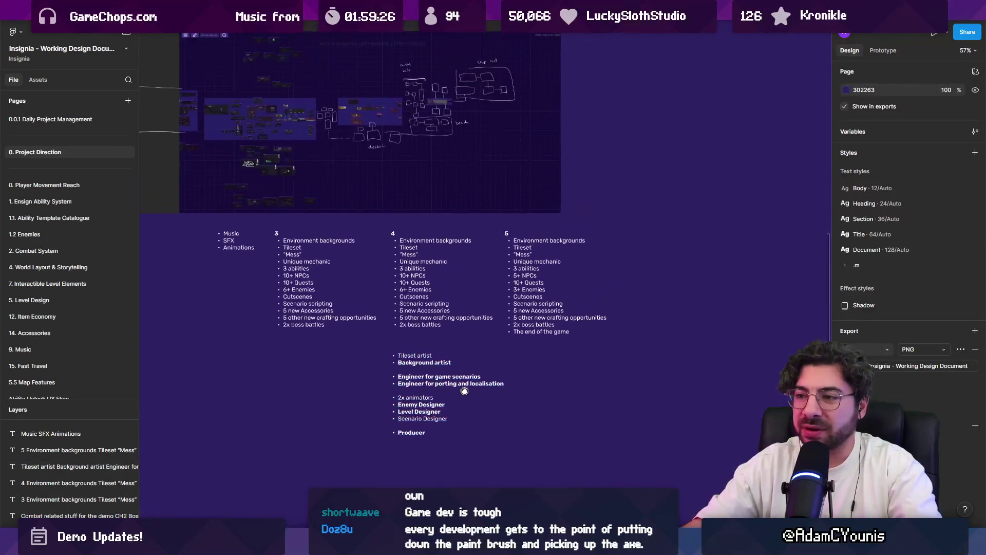
scroll(519, 380, "up", 2, "ctrl")
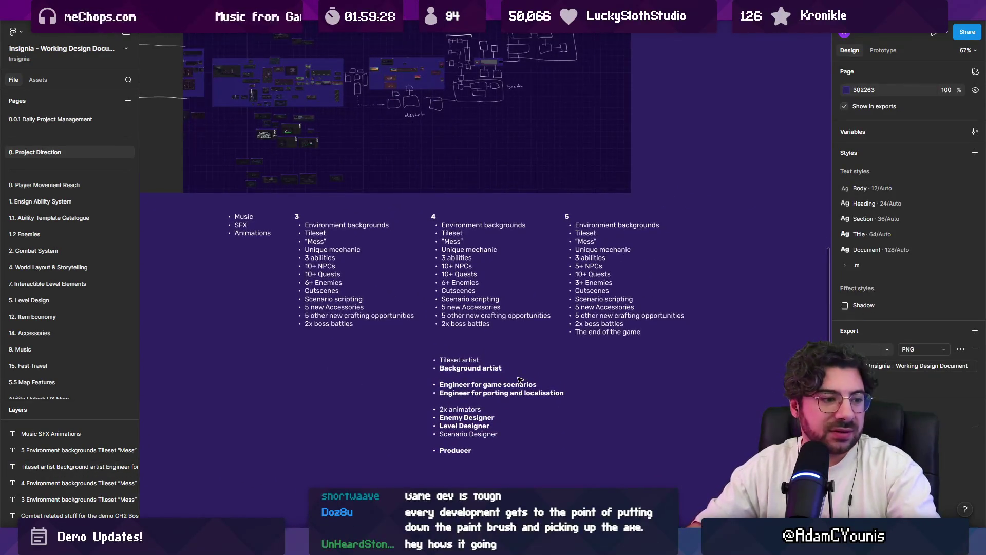
left_click_drag(519, 379, 502, 350)
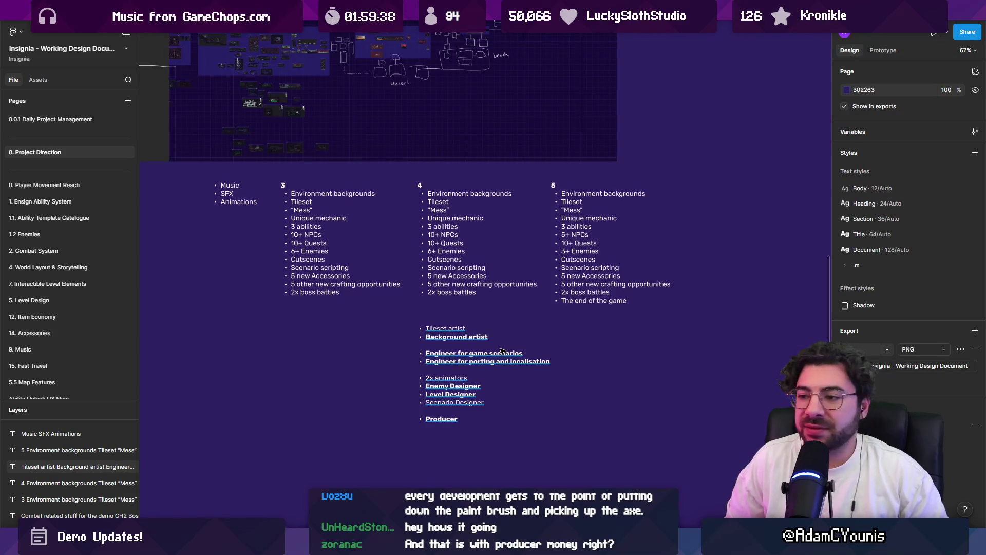
scroll(502, 351, "up", 5)
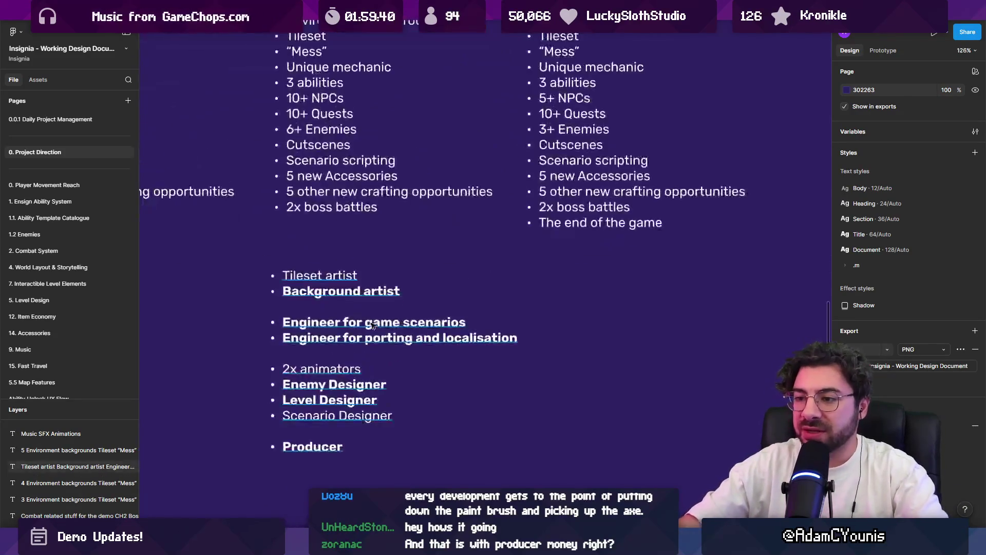
double_click(296, 275)
left_click(296, 275)
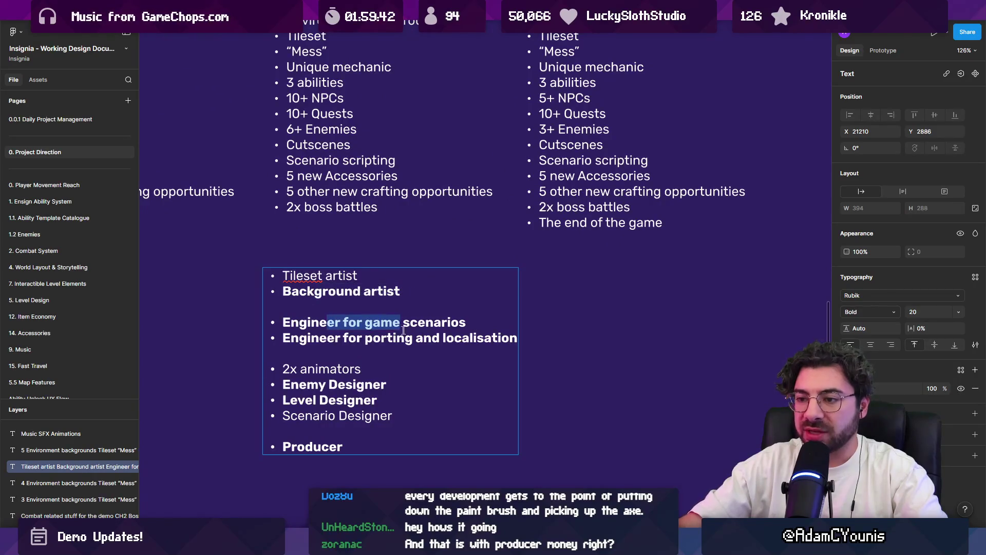
left_click(329, 384)
left_click(333, 438)
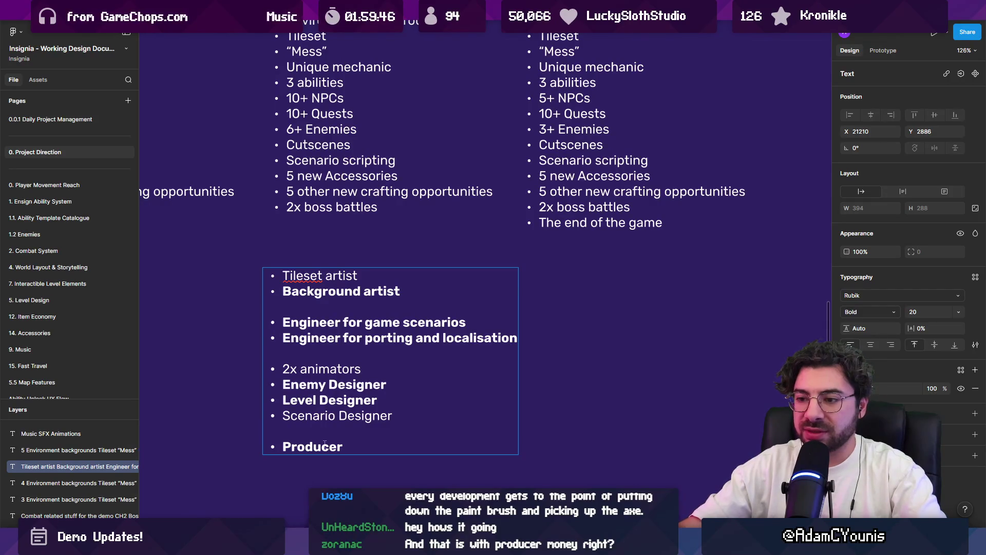
left_click(309, 272)
scroll(514, 355, "right", 3)
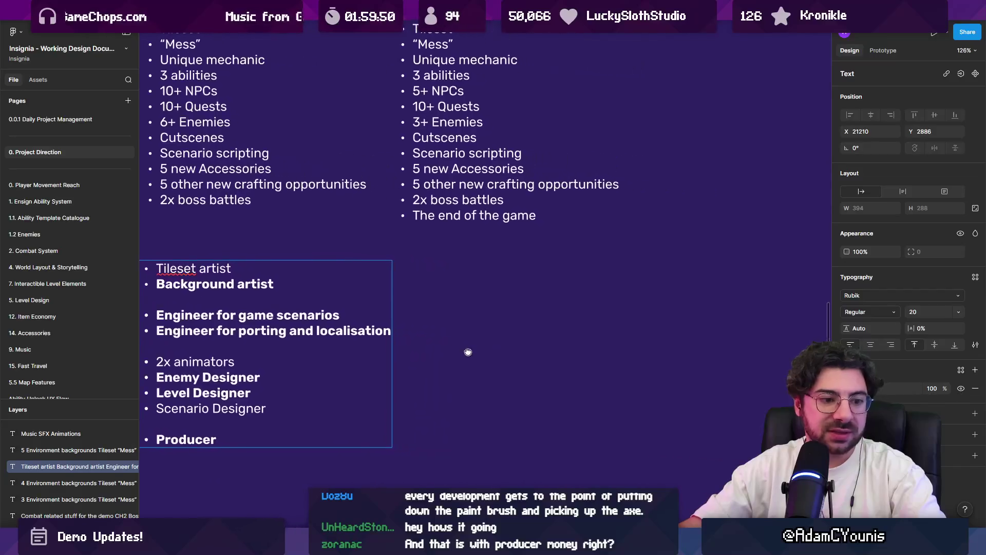
scroll(460, 354, "left", 3)
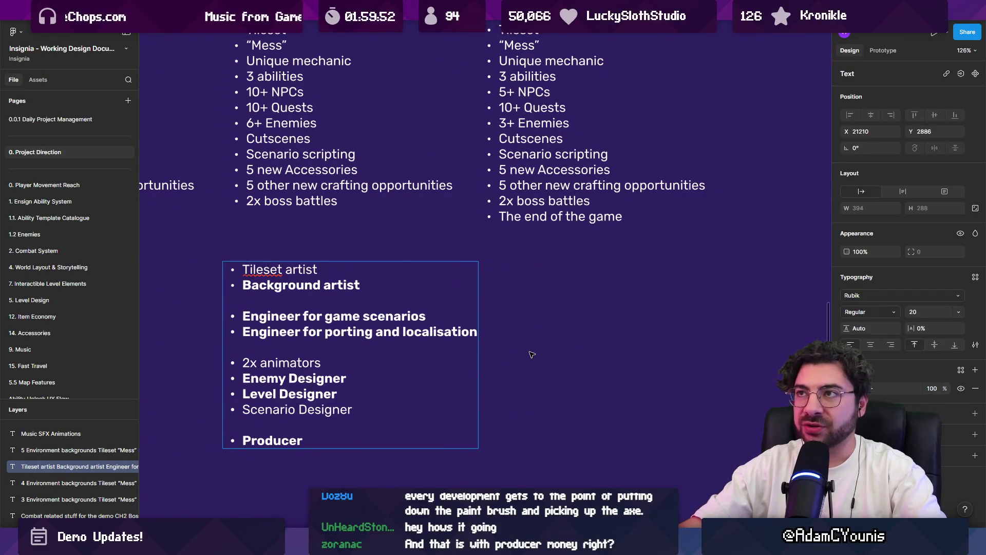
key("Escape")
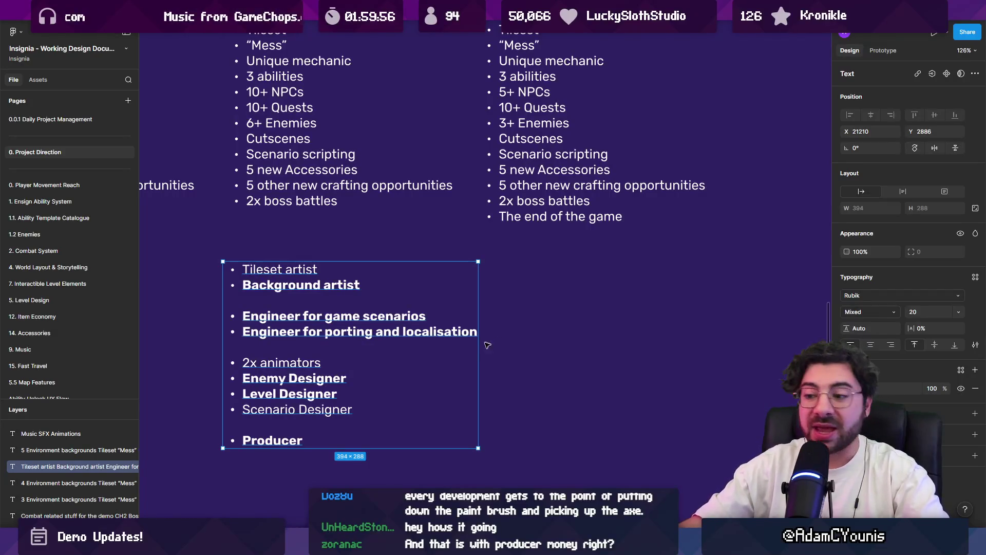
Step: Set the roles text box's resizing to Auto height
left_click(503, 393)
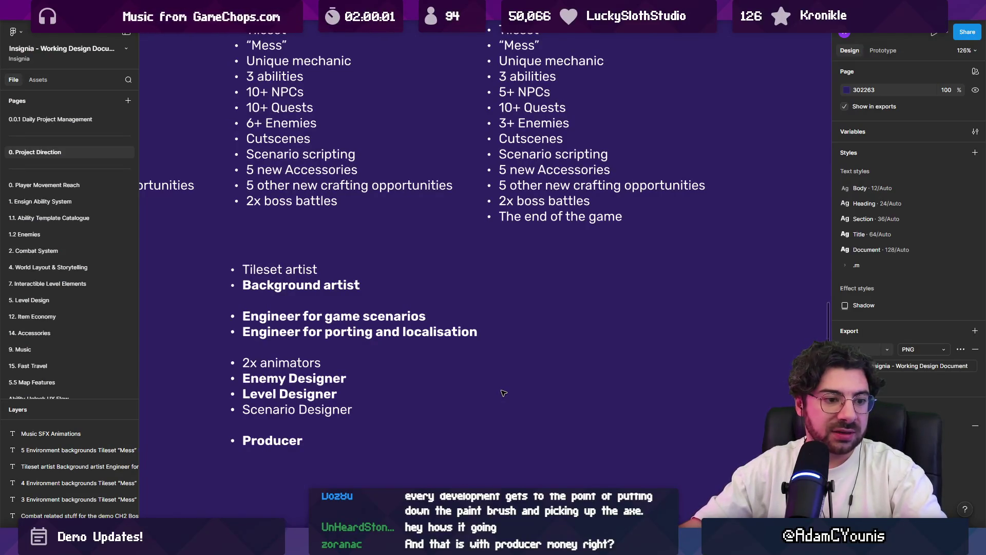
left_click(327, 381)
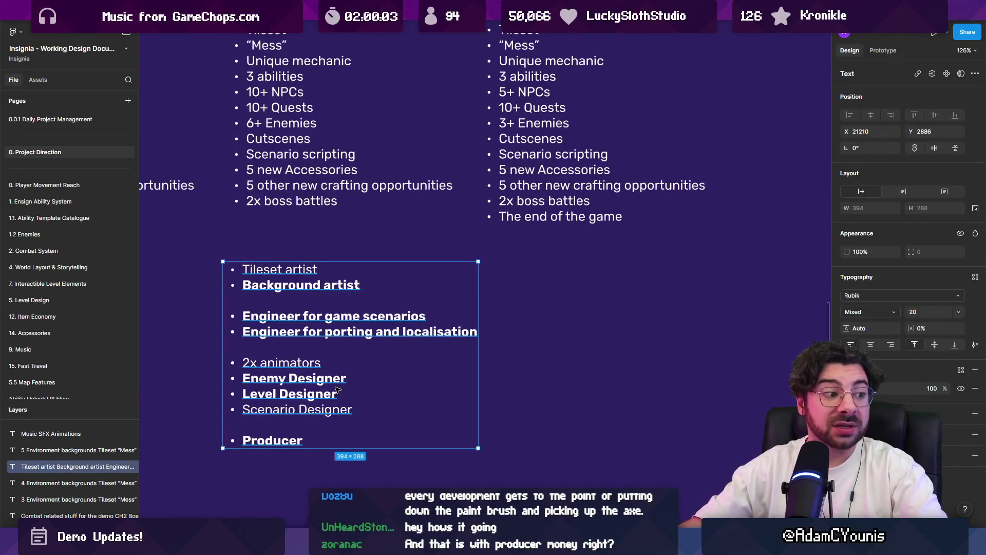
double_click(305, 447)
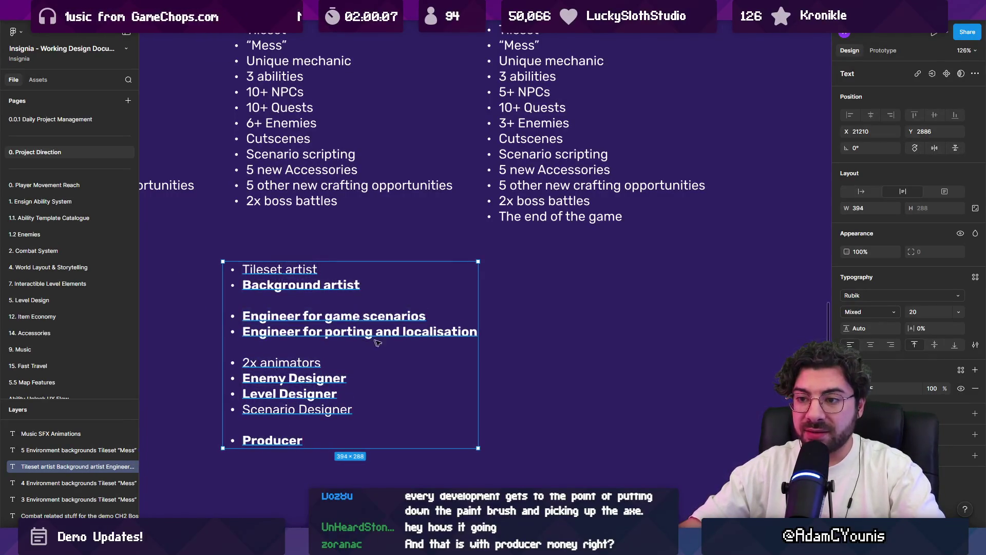
scroll(377, 343, "down", 5)
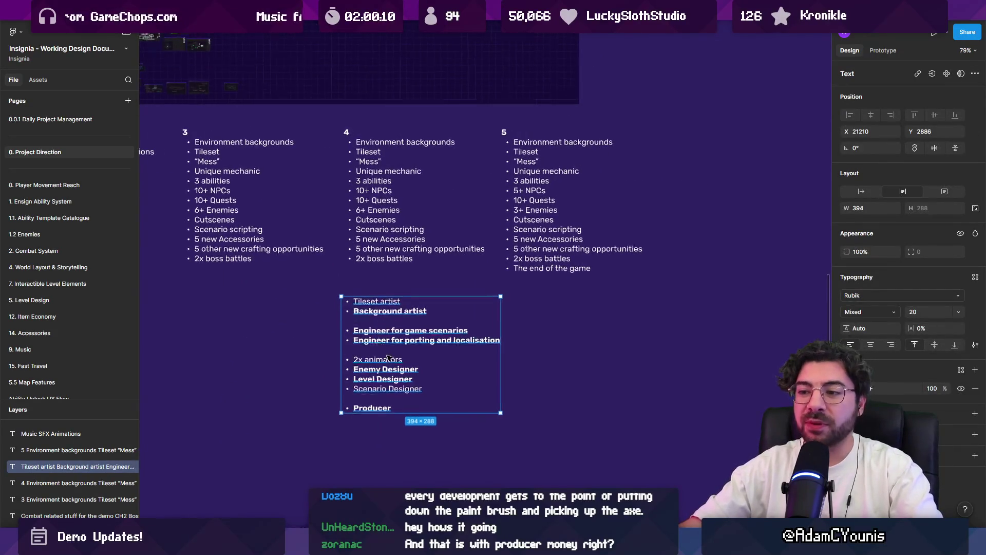
scroll(389, 329, "up", 4)
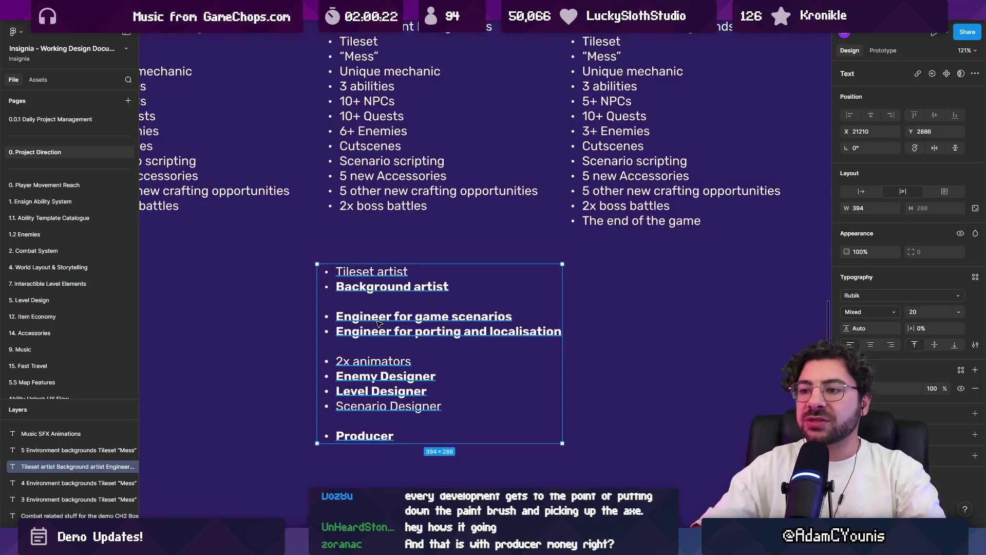
scroll(378, 323, "down", 5)
scroll(333, 266, "up", 5)
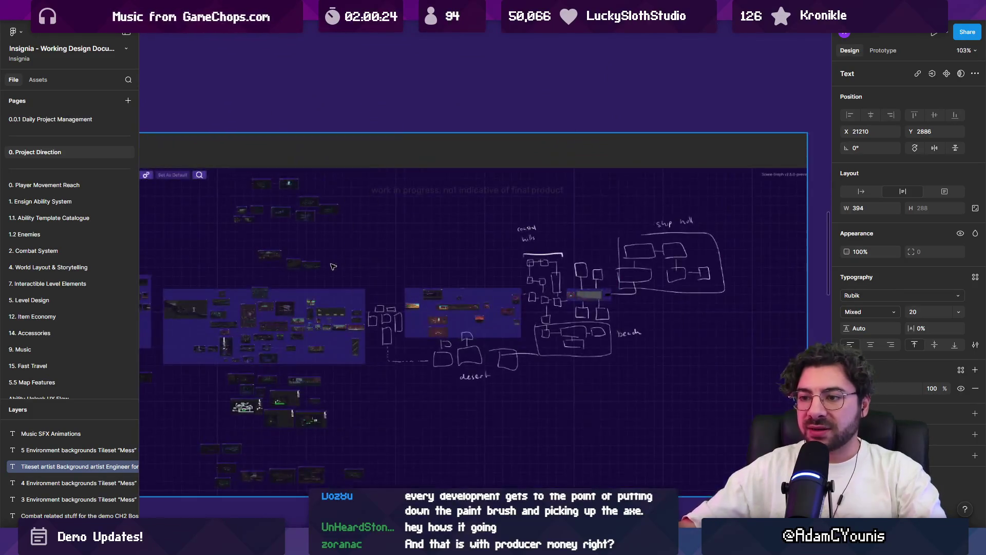
Step: Pan around the level map board, briefly hiding the interface to view only the canvas
left_click_drag(333, 267, 432, 218)
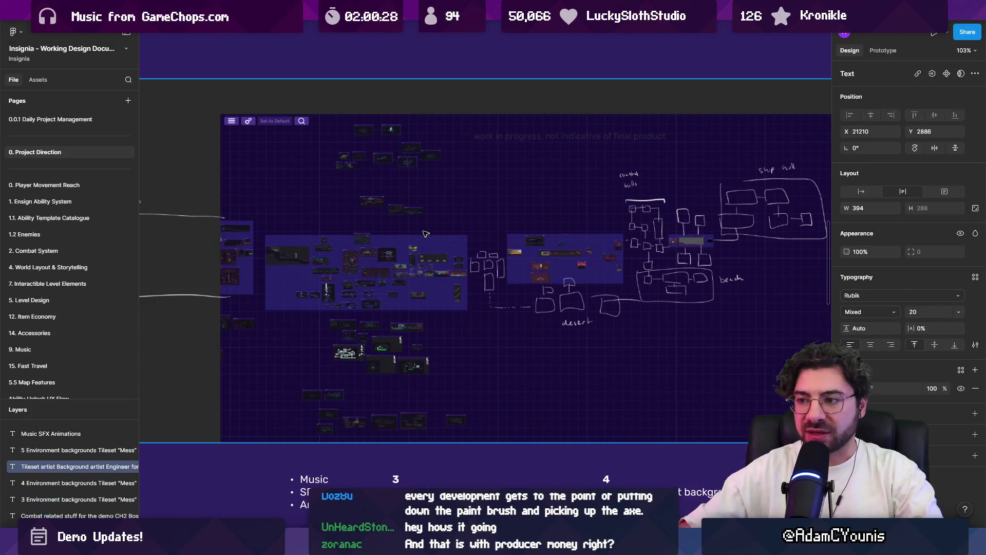
scroll(626, 262, "down", 5)
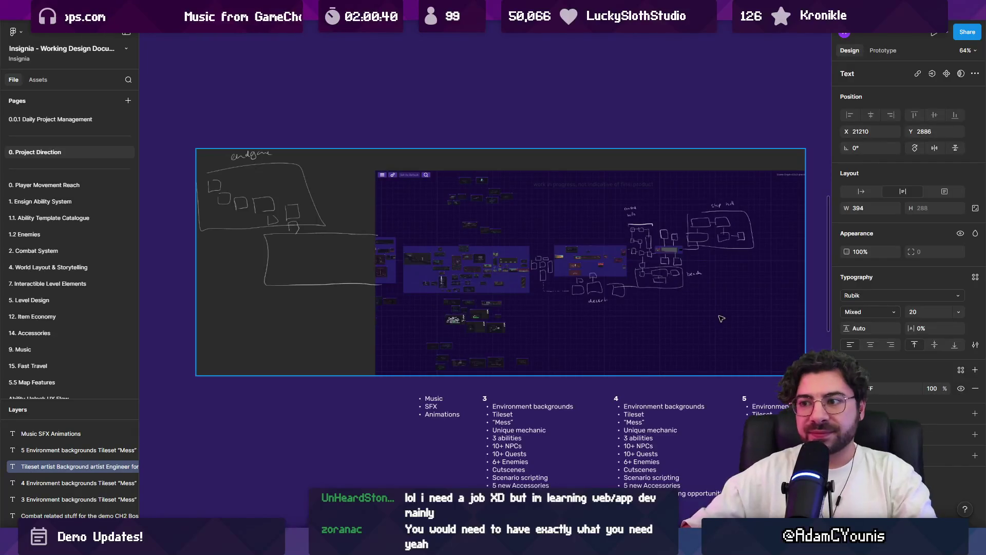
scroll(642, 256, "down", 1)
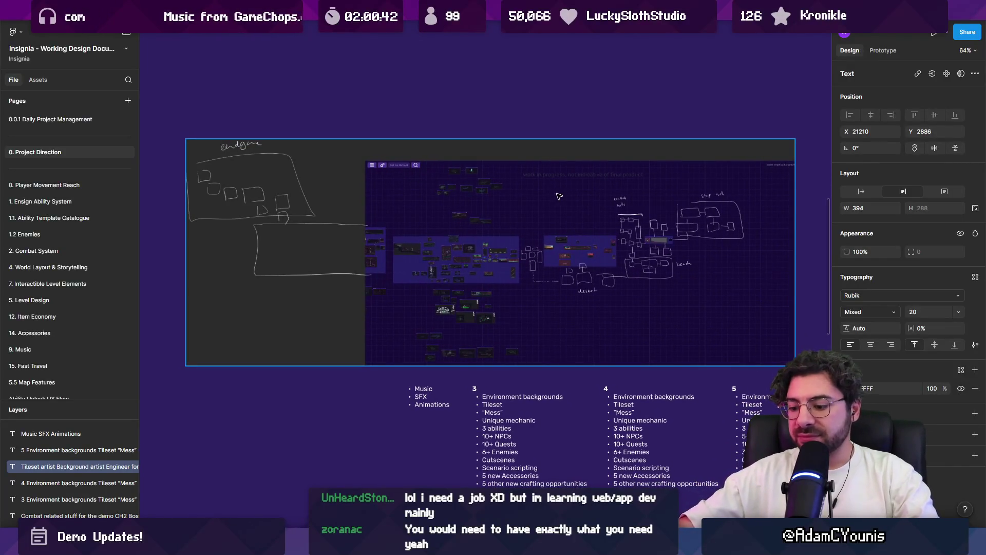
key("ctrl+backslash")
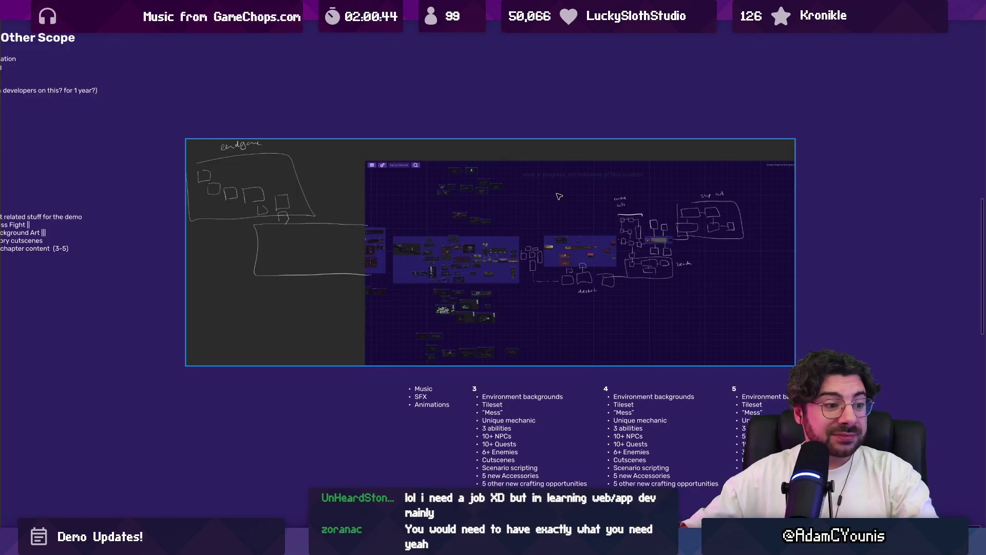
scroll(529, 192, "right", 1)
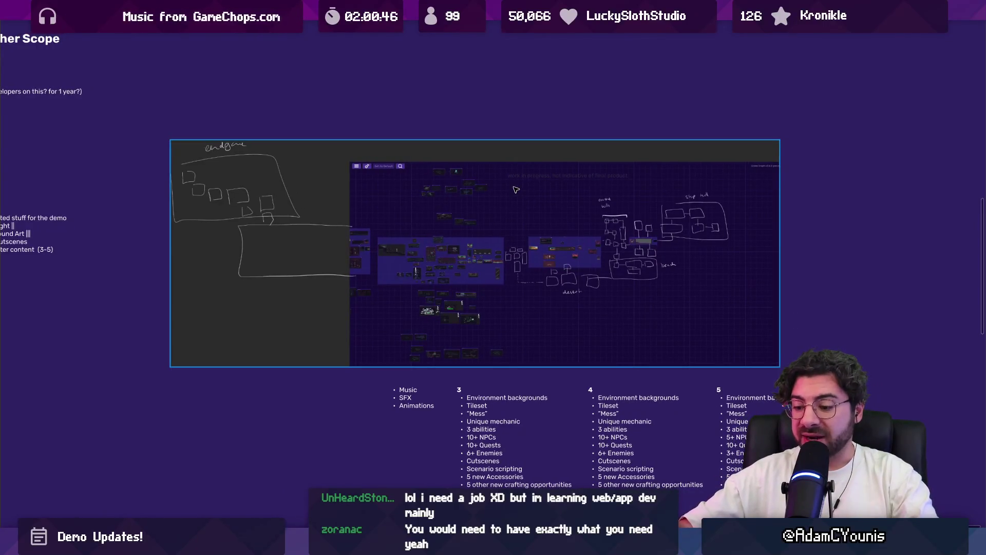
key("ctrl+backslash")
scroll(372, 183, "up", 1, "ctrl")
scroll(372, 241, "up", 1, "ctrl")
left_click(400, 98)
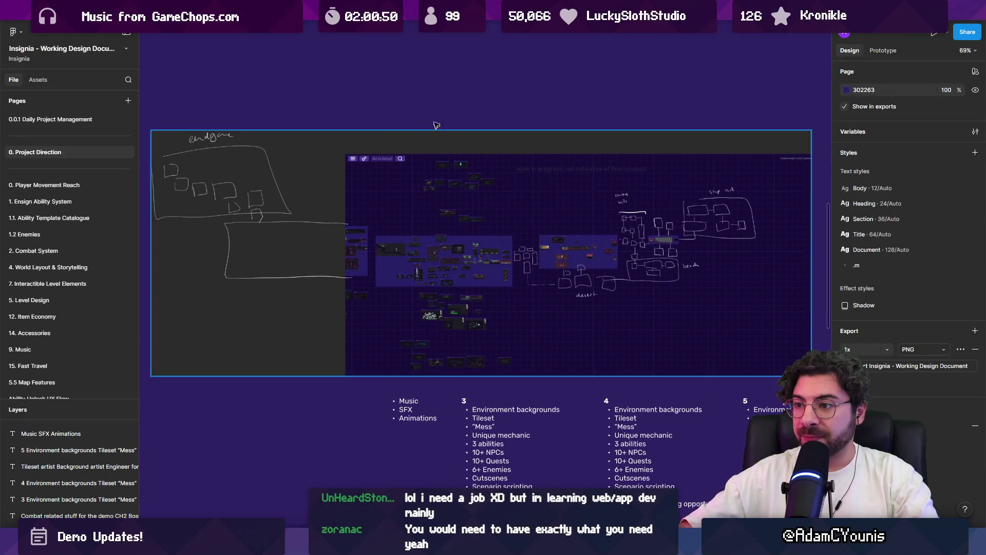
scroll(375, 350, "down", 3, "ctrl")
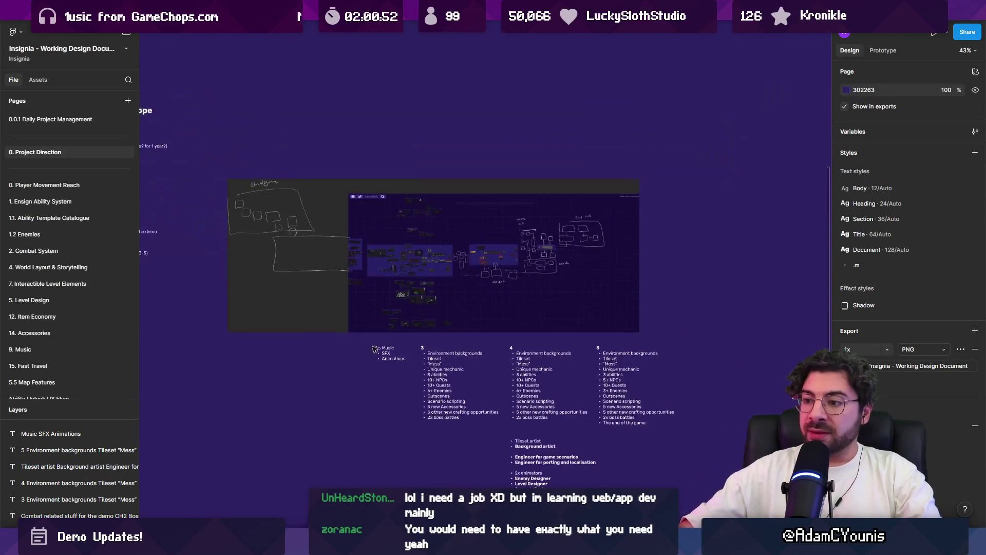
Step: Shift the five text columns left and place a copy of the list text right of the screenshot
left_click_drag(375, 349, 668, 488)
mouse_move(523, 381)
left_mouse_down()
mouse_move(440, 381)
mouse_move(478, 223)
mouse_move(506, 347)
mouse_move(615, 287)
mouse_move(583, 293)
left_mouse_up()
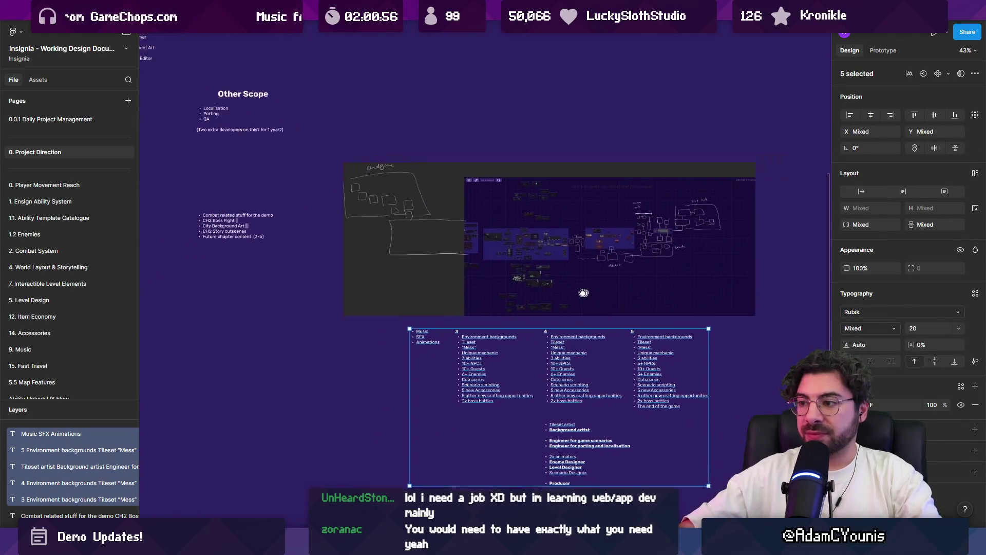
mouse_move(565, 370)
left_mouse_down()
mouse_move(493, 288)
mouse_move(706, 232)
mouse_move(605, 249)
left_mouse_up()
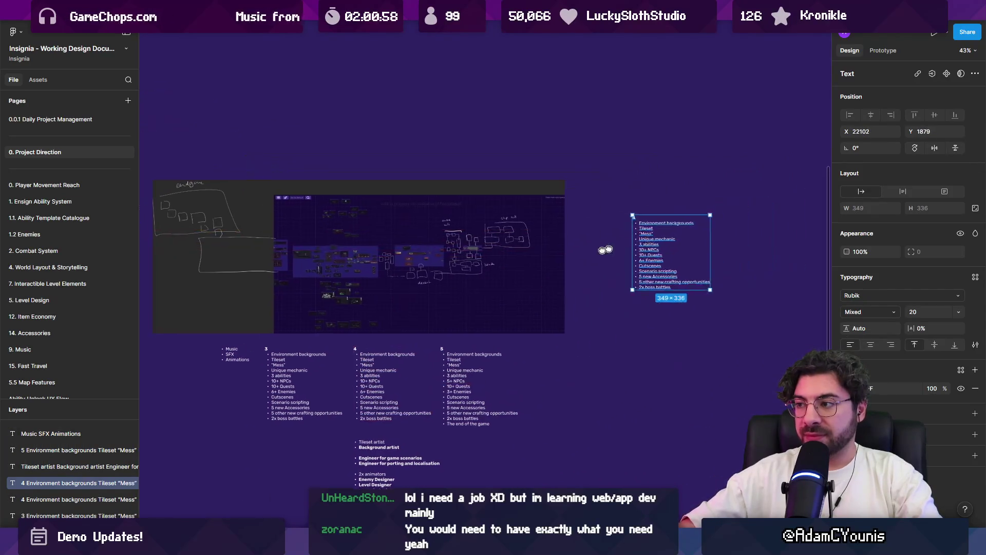
scroll(605, 249, "up", 3)
key("Return")
Step: Type 'The Great Greyboxing' into the copied text box
type("The Grety")
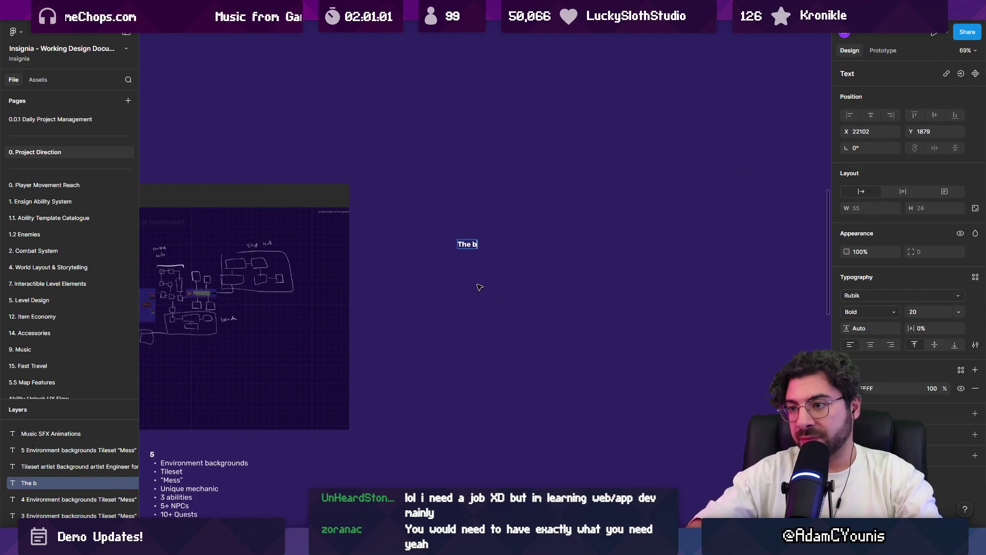
key("BackSpace")
type("at Greyboxing")
key("Escape")
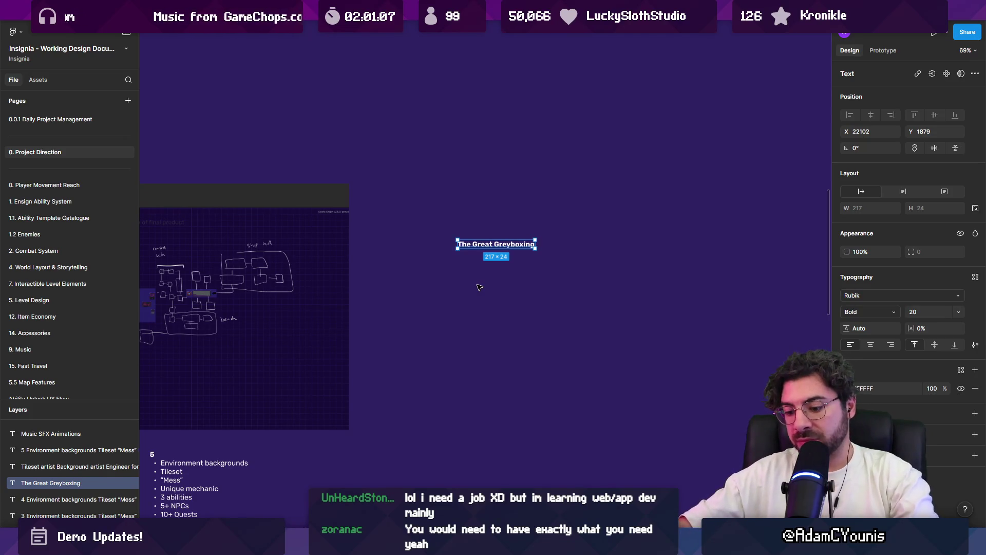
Step: Scale the heading up to a large title and line it up level with the screenshot
left_click_drag(536, 248, 559, 257)
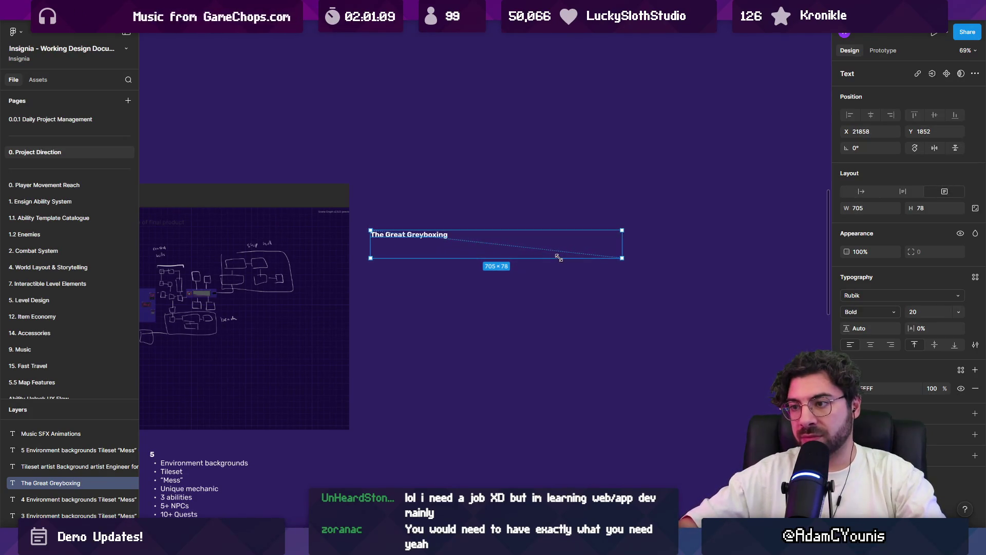
key("Delete")
key("ctrl+z")
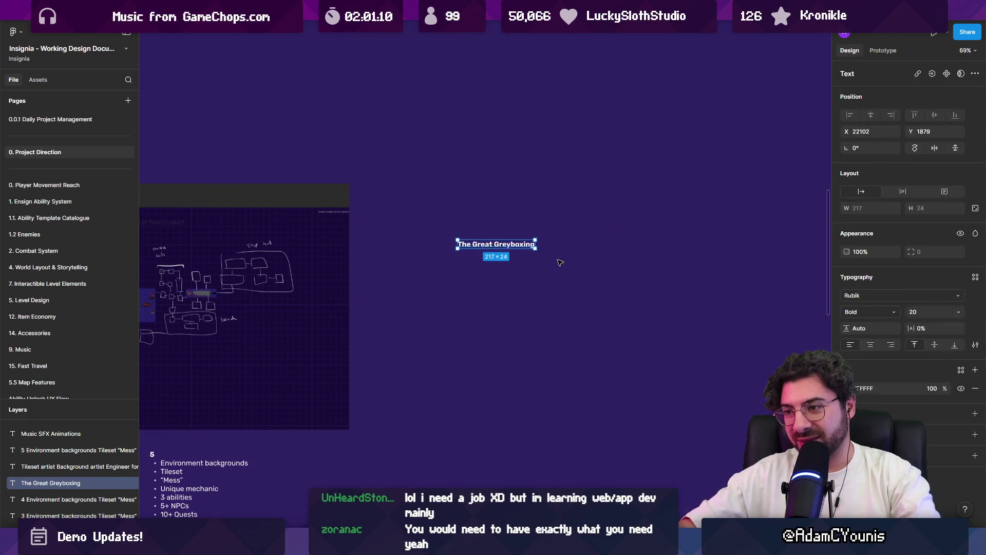
left_click_drag(539, 251, 623, 290)
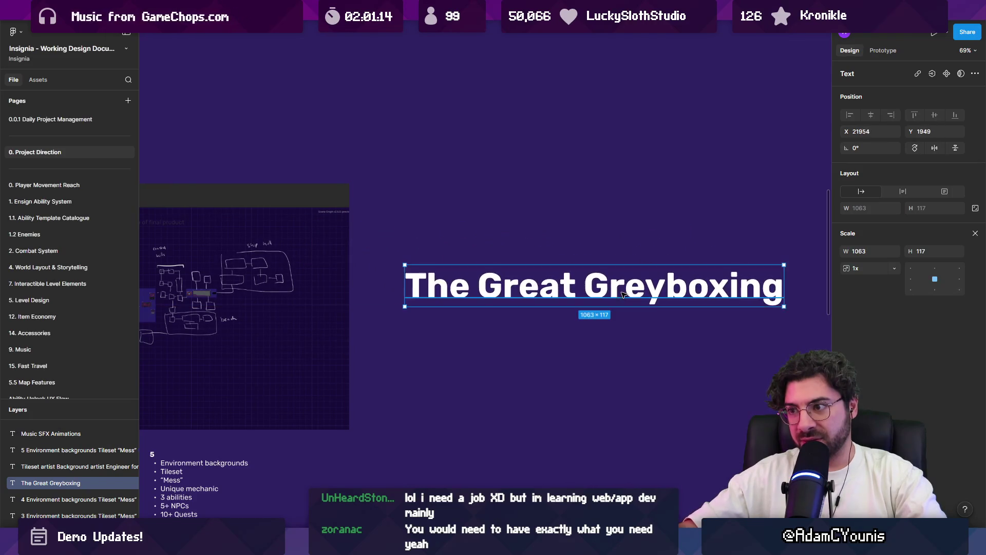
left_click(596, 341)
left_click_drag(596, 341, 481, 318)
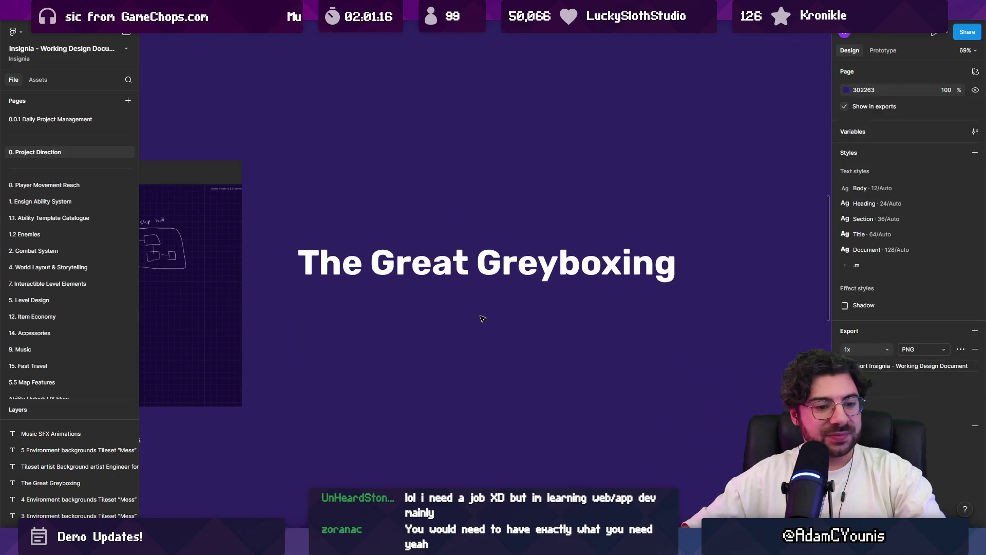
scroll(555, 291, "down", 5)
left_click_drag(550, 280, 552, 283)
left_click(565, 317)
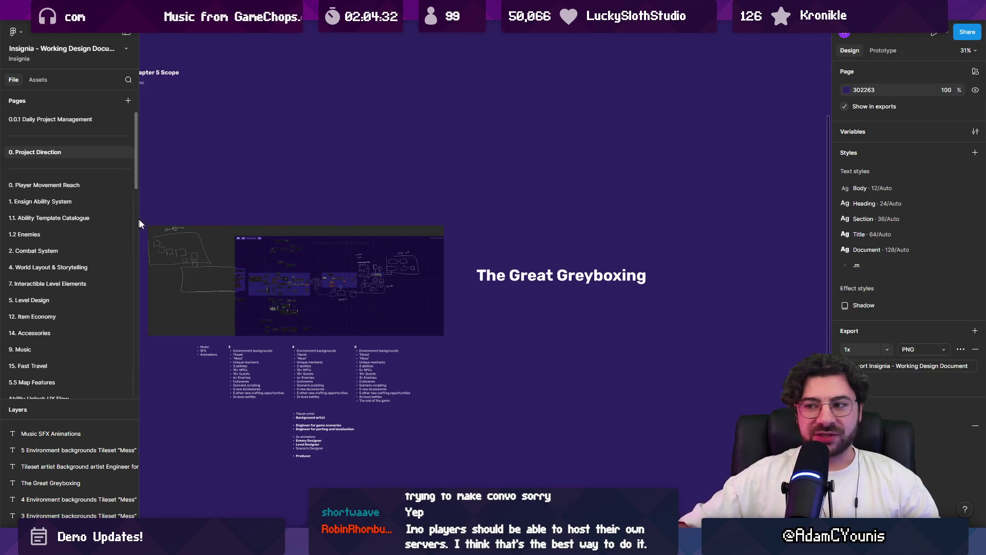
left_click(511, 266)
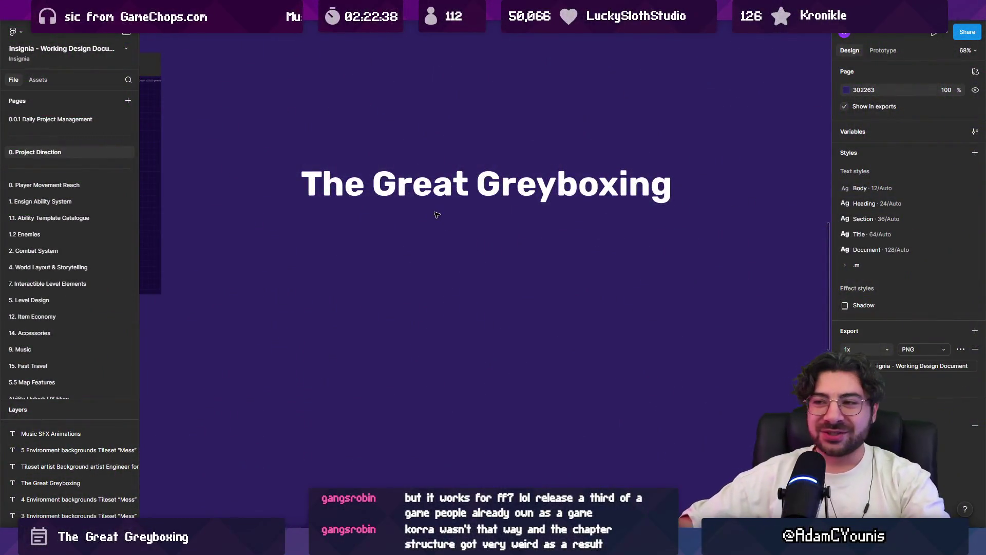
Step: Hide the UI with Ctrl+\ and pan around the heading, sketch map and chapter lists
key("ctrl+backslash")
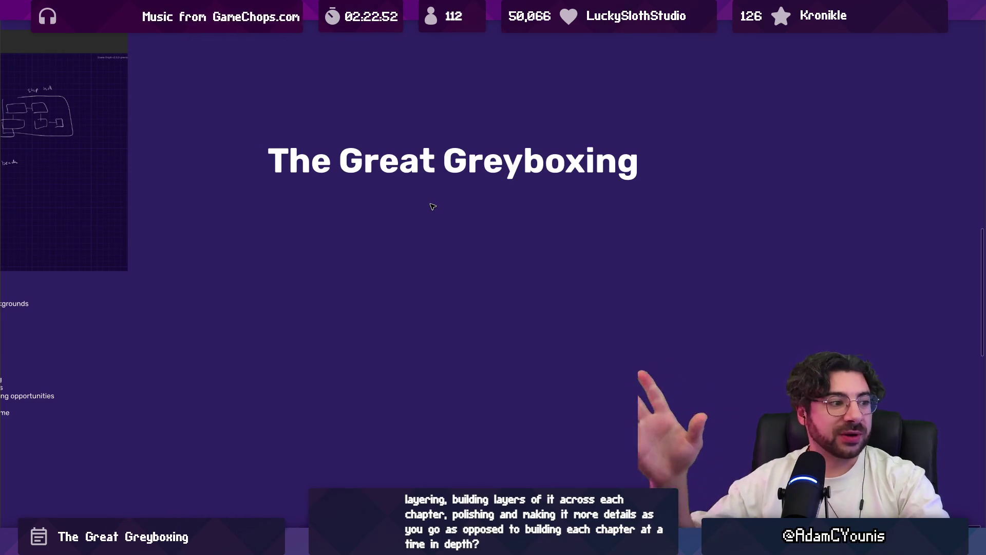
key("Left")
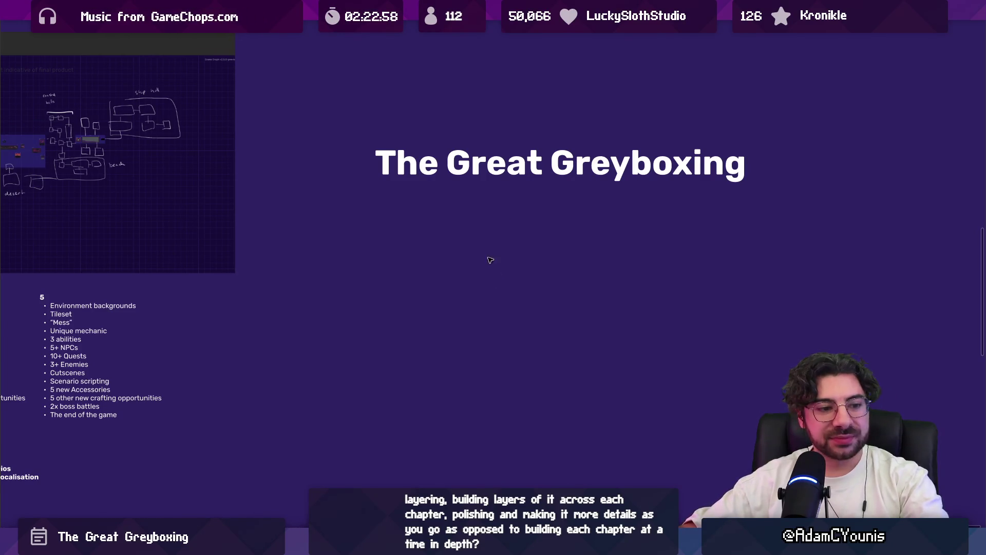
left_click(470, 183)
scroll(565, 232, "left", 5)
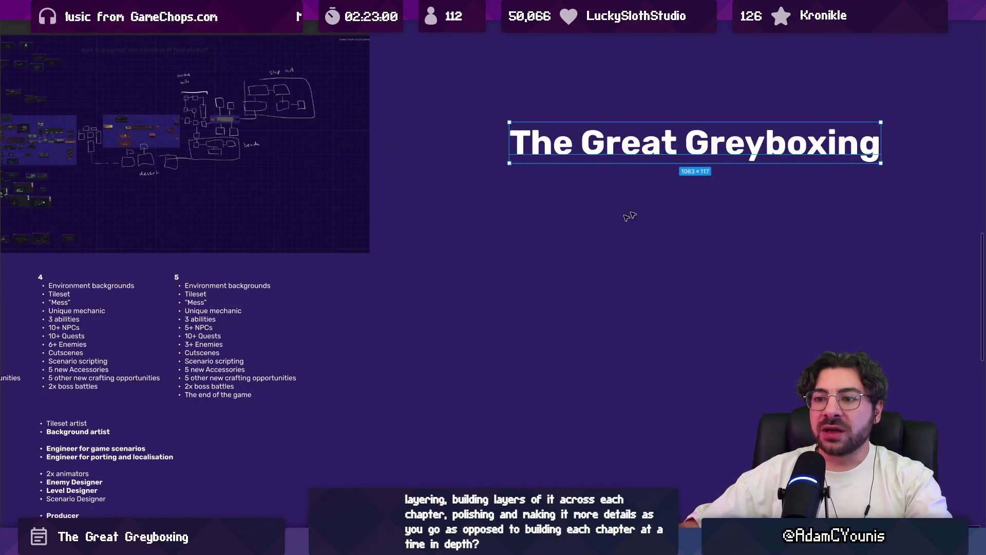
scroll(227, 317, "down", 3)
key("Escape")
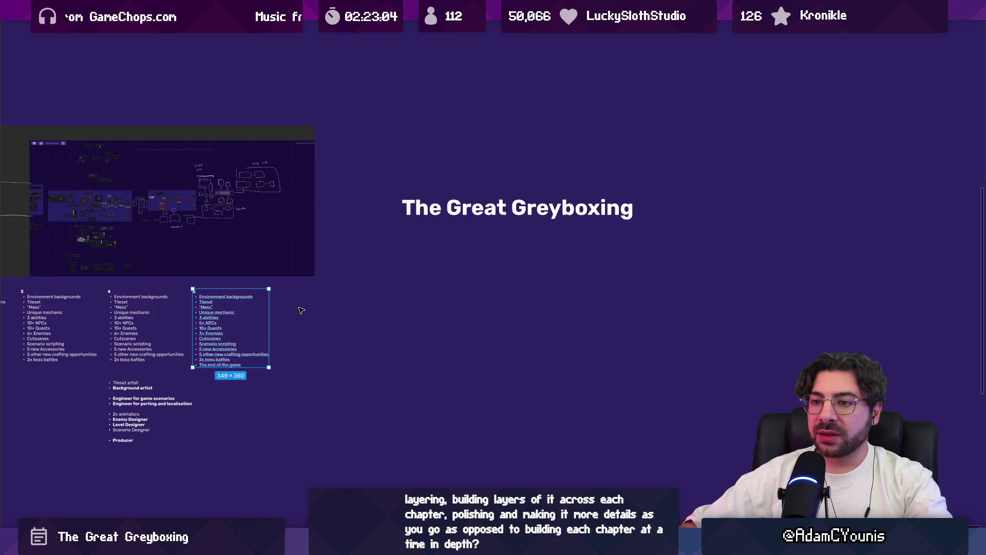
mouse_move(347, 310)
left_mouse_down()
mouse_move(667, 270)
mouse_move(306, 287)
left_mouse_up()
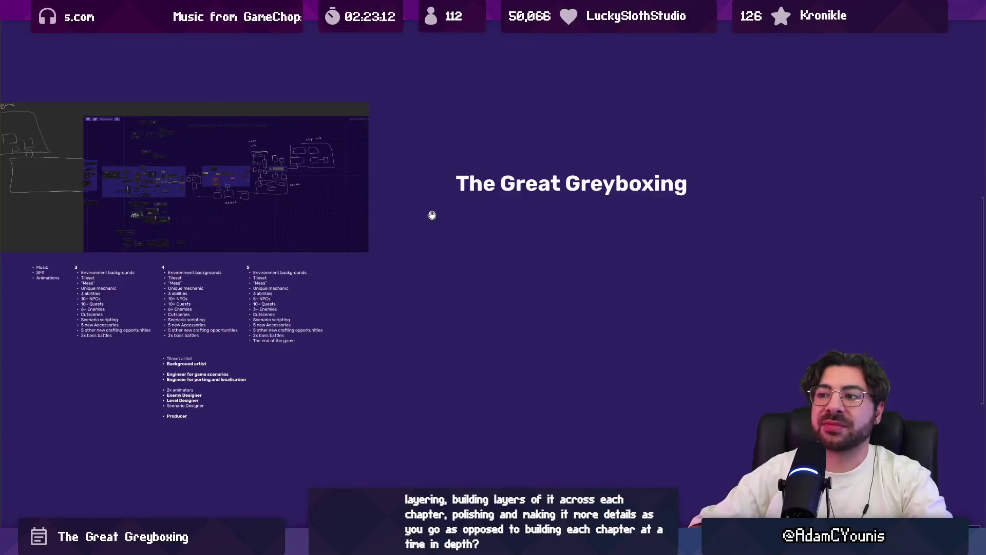
scroll(419, 212, "right", 10)
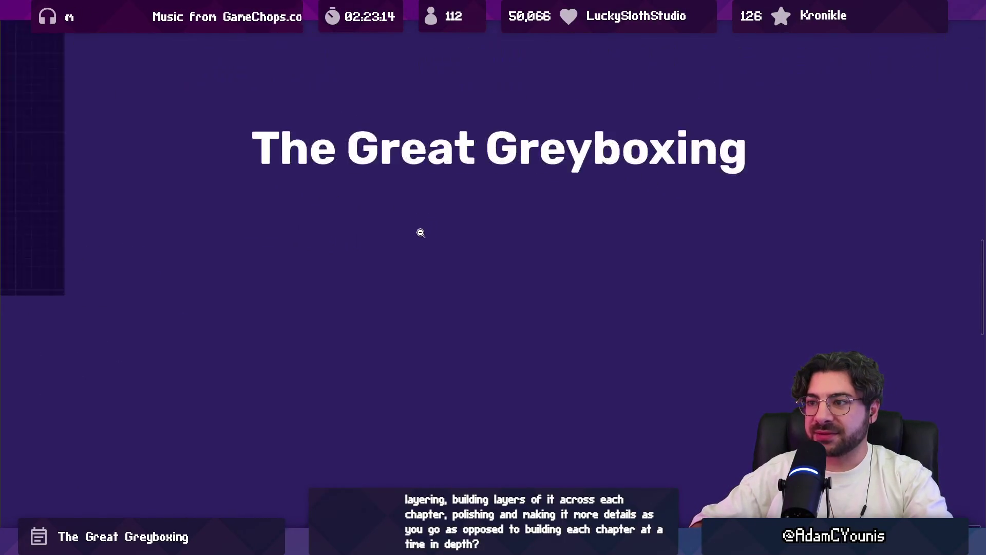
scroll(418, 231, "down", 1)
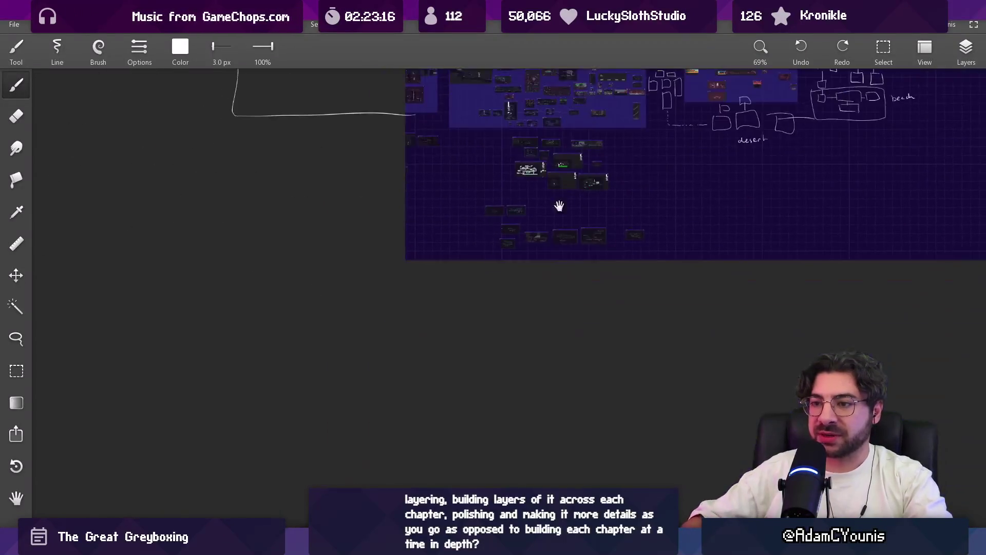
Step: Draw the box and a downward arrow labelled 'depth' on its left
left_click_drag(284, 189, 295, 381)
key("ctrl+z")
mouse_move(269, 207)
left_mouse_down()
mouse_move(292, 399)
mouse_move(513, 216)
mouse_move(525, 402)
left_mouse_up()
left_click_drag(269, 409, 500, 388)
left_click_drag(179, 222, 195, 324)
mouse_move(183, 310)
left_mouse_down()
mouse_move(196, 324)
mouse_move(202, 315)
left_mouse_up()
mouse_move(184, 365)
left_mouse_down()
mouse_move(181, 354)
mouse_move(245, 333)
left_mouse_up()
Step: Write 'breadth' above the box with an arrow along the top
scroll(312, 235, "up", 3)
mouse_move(303, 194)
left_mouse_down()
mouse_move(319, 206)
mouse_move(362, 199)
mouse_move(368, 175)
mouse_move(400, 191)
left_mouse_up()
mouse_move(258, 232)
left_mouse_down()
mouse_move(449, 201)
mouse_move(436, 206)
left_mouse_up()
scroll(342, 269, "down", 2)
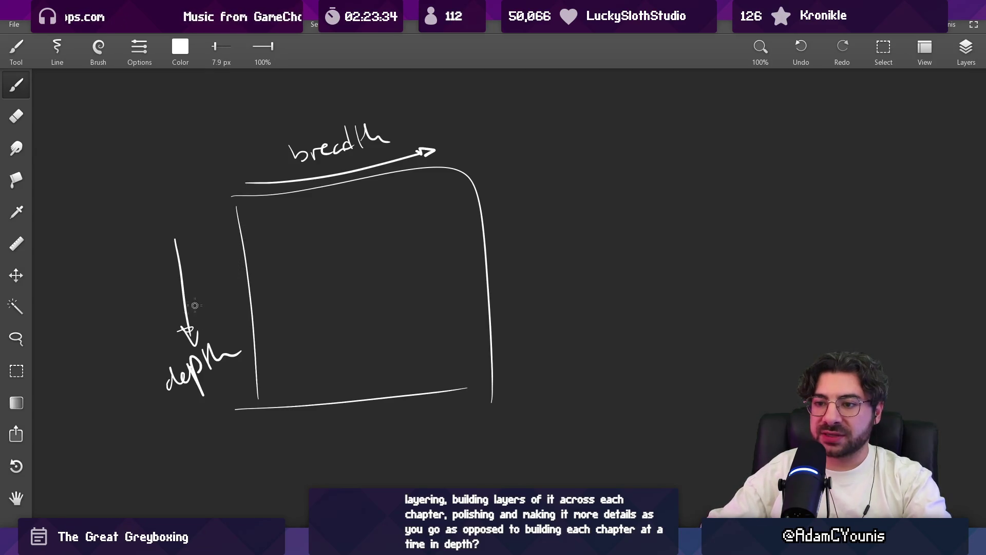
scroll(294, 285, "left", 2)
Step: Add a ladder of tick marks down the box's left edge
mouse_move(301, 135)
left_mouse_down()
mouse_move(314, 425)
mouse_move(319, 343)
mouse_move(331, 431)
left_mouse_up()
key("ctrl+z")
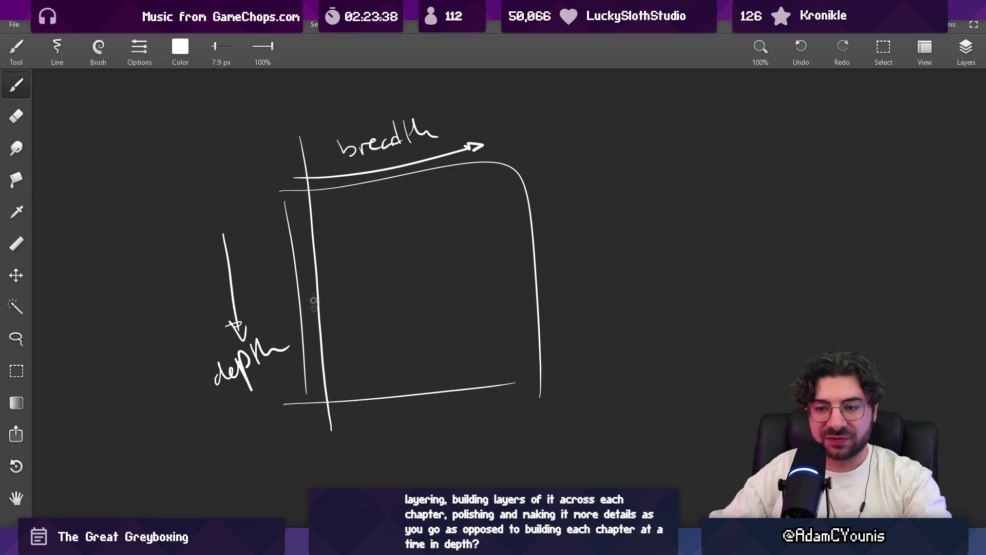
left_click_drag(289, 212, 312, 211)
mouse_move(299, 231)
left_mouse_down()
mouse_move(321, 232)
mouse_move(317, 253)
left_mouse_up()
mouse_move(297, 270)
left_mouse_down()
mouse_move(317, 268)
mouse_move(318, 283)
left_mouse_up()
left_click_drag(301, 302, 321, 302)
left_click_drag(299, 322, 326, 321)
left_click_drag(301, 335, 323, 334)
left_click_drag(303, 350, 321, 347)
left_click_drag(305, 367, 319, 365)
left_click_drag(306, 384, 318, 382)
Step: Try arrows across the box and a loop around the left ladder, undoing each
left_click_drag(333, 255, 554, 248)
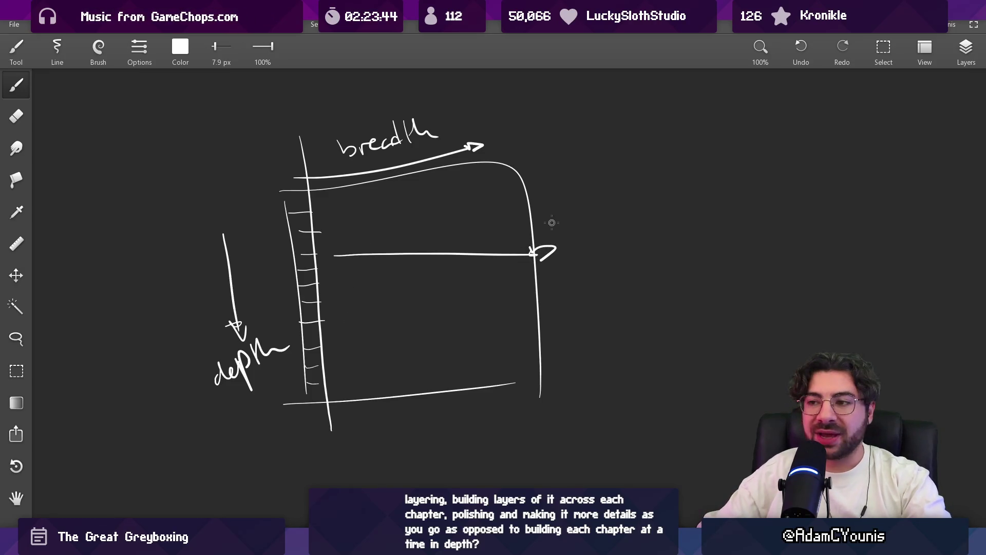
key("ctrl+z")
key("ctrl+z")
key("ctrl+z")
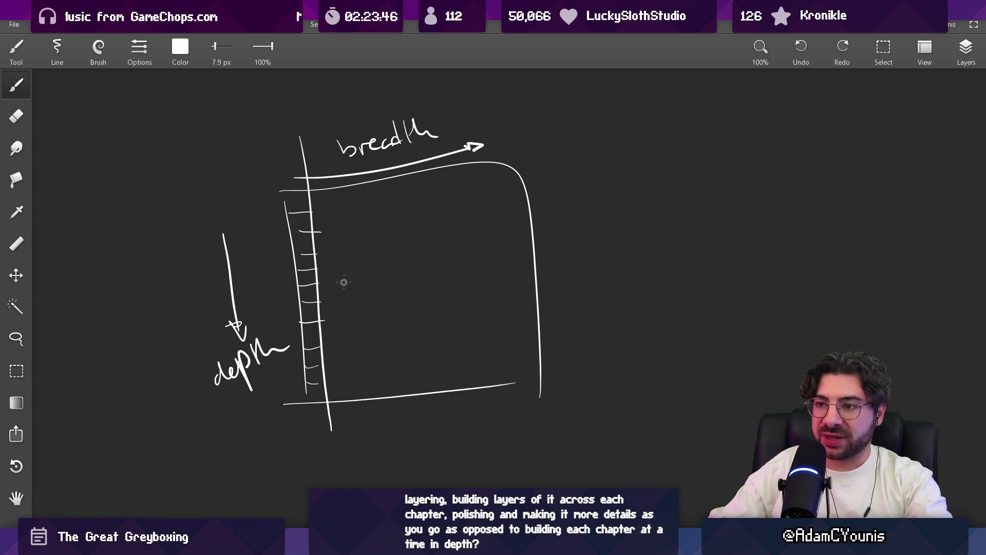
mouse_move(288, 186)
left_mouse_down()
mouse_move(288, 306)
mouse_move(292, 178)
left_mouse_up()
key("ctrl+z")
mouse_move(330, 281)
left_mouse_down()
mouse_move(528, 283)
mouse_move(519, 288)
left_mouse_up()
key("ctrl+z")
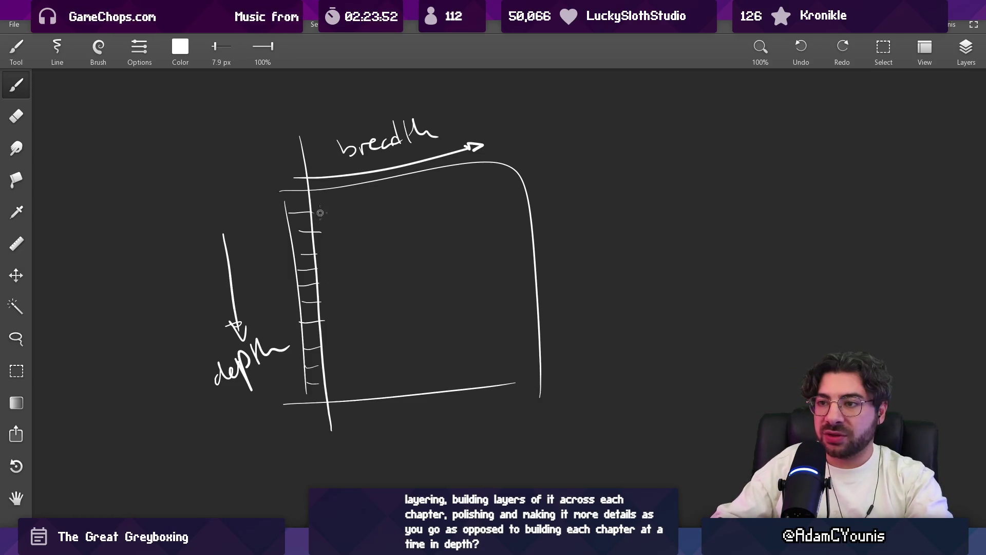
Step: Draw a line inside the top edge with tick marks along the top band
left_click_drag(317, 212, 522, 189)
left_click_drag(325, 190, 327, 201)
mouse_move(339, 187)
left_mouse_down()
mouse_move(341, 200)
mouse_move(354, 197)
left_mouse_up()
mouse_move(364, 184)
left_mouse_down()
mouse_move(367, 196)
mouse_move(389, 193)
left_mouse_up()
left_click_drag(407, 176, 410, 191)
mouse_move(431, 175)
left_mouse_down()
mouse_move(432, 194)
mouse_move(452, 195)
left_mouse_up()
mouse_move(469, 173)
left_mouse_down()
mouse_move(470, 194)
mouse_move(486, 193)
left_mouse_up()
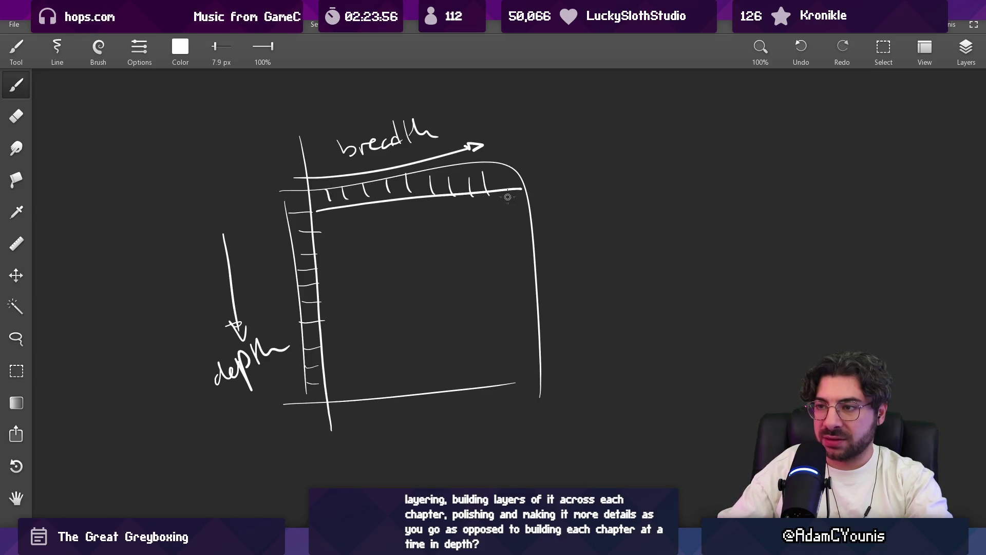
Step: Try circling the tick bands, undo each attempt, and return to Figma
mouse_move(316, 182)
left_mouse_down()
mouse_move(329, 403)
mouse_move(313, 177)
left_mouse_up()
key("ctrl+z")
left_click_drag(390, 165, 477, 205)
key("ctrl+z")
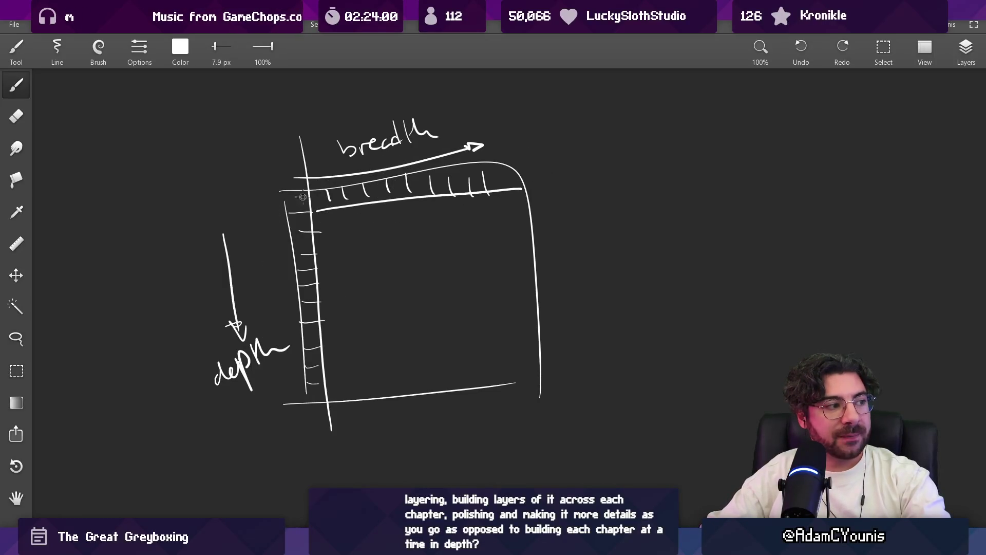
mouse_move(296, 203)
left_mouse_down()
mouse_move(380, 404)
mouse_move(508, 164)
left_mouse_up()
key("ctrl+z")
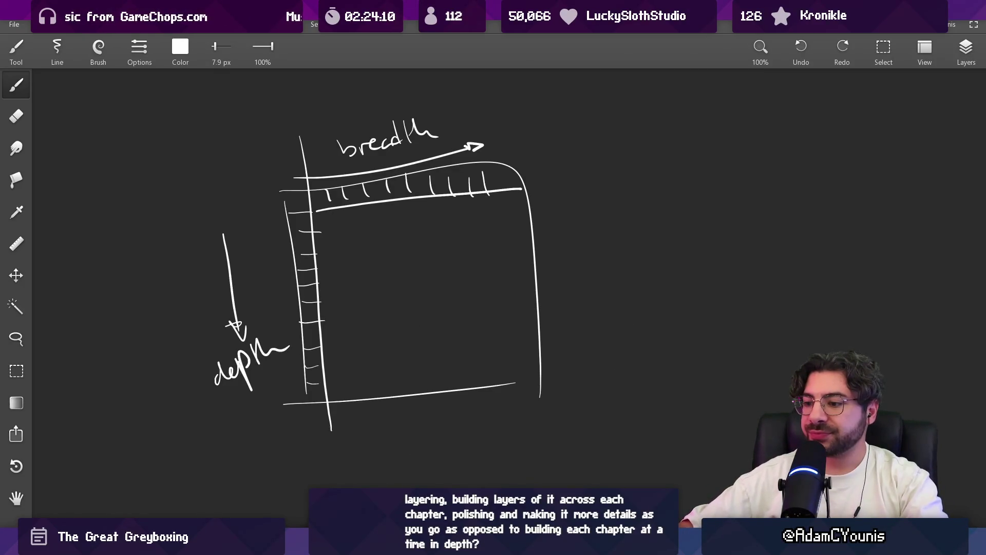
left_click(458, 462)
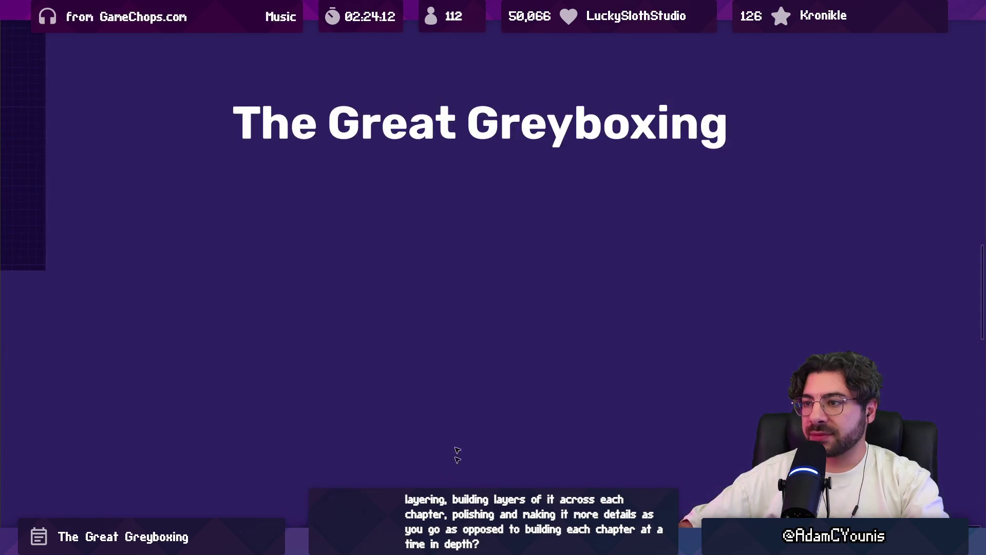
Step: Duplicate 'The Great Greyboxing' heading just below itself and shrink the copy to small text
left_click(411, 165)
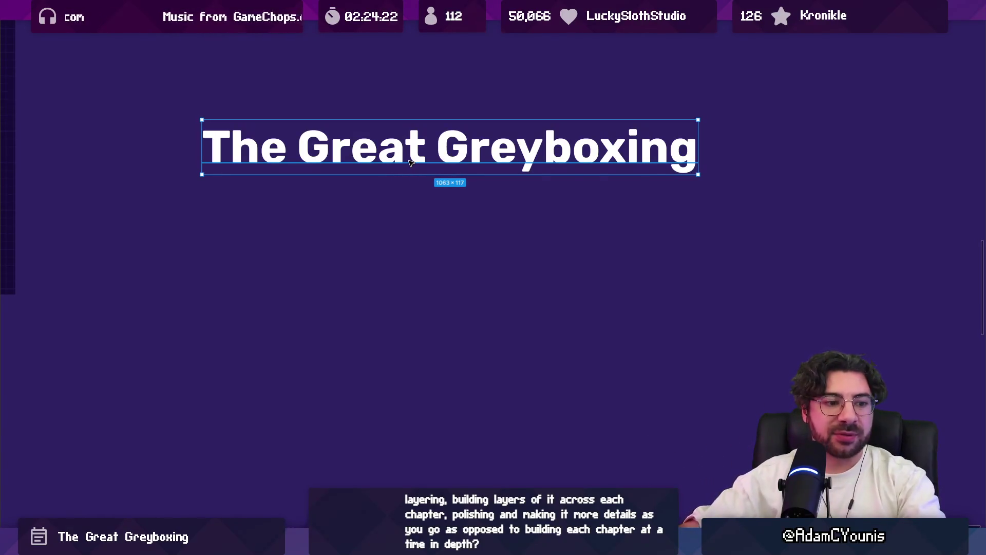
left_click(345, 224)
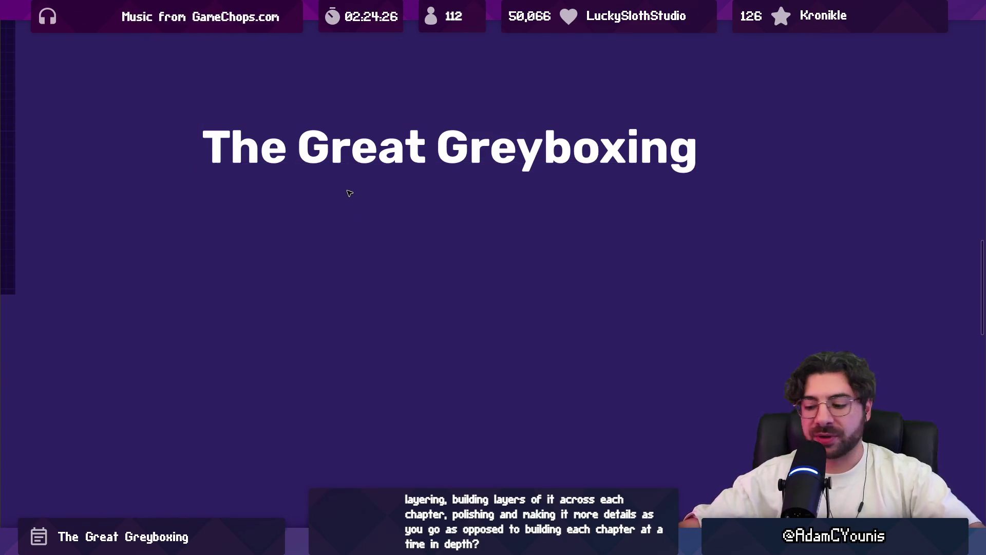
left_click(408, 165)
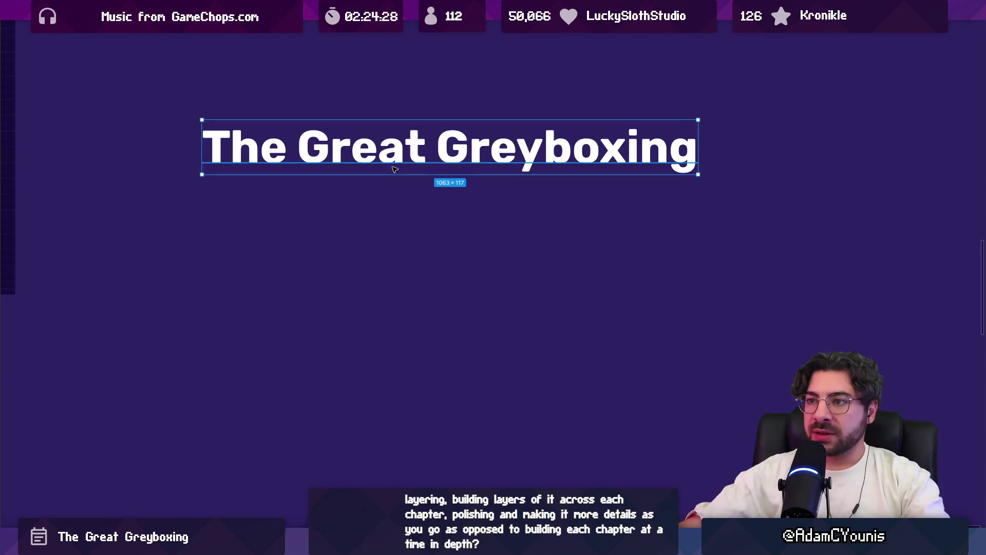
left_click(418, 205)
left_click(407, 159)
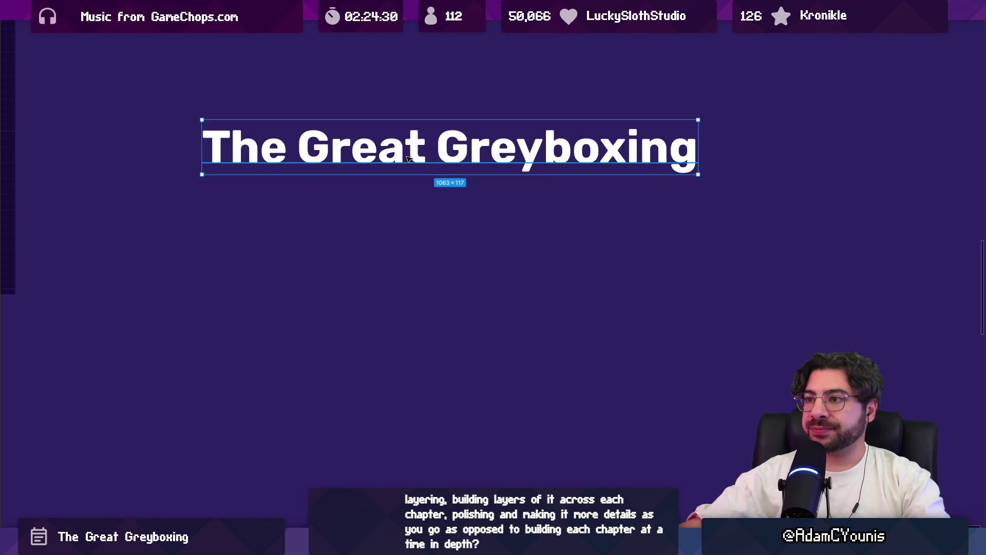
left_click_drag(408, 154, 400, 223, "alt")
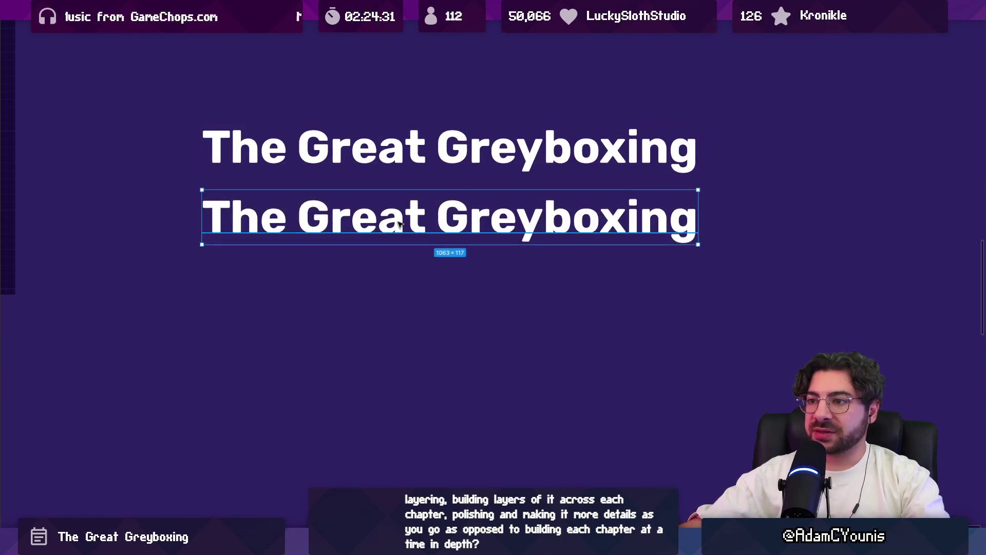
mouse_move(697, 190)
left_mouse_down()
mouse_move(524, 222)
mouse_move(513, 210)
mouse_move(296, 220)
left_mouse_up()
double_click(273, 221)
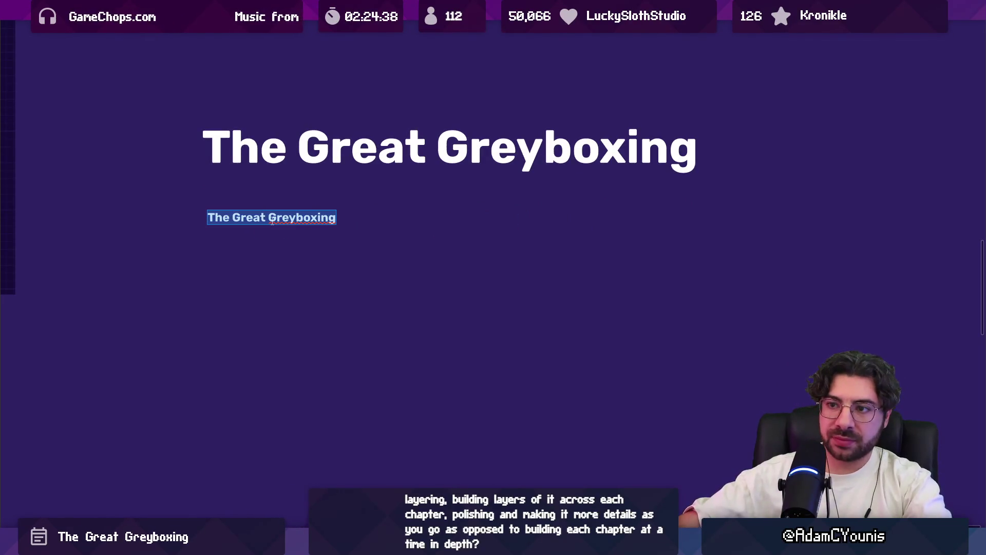
Step: Type the question 'Realistically, how long can we afford for this to take?' and copy it below
type("Realisti")
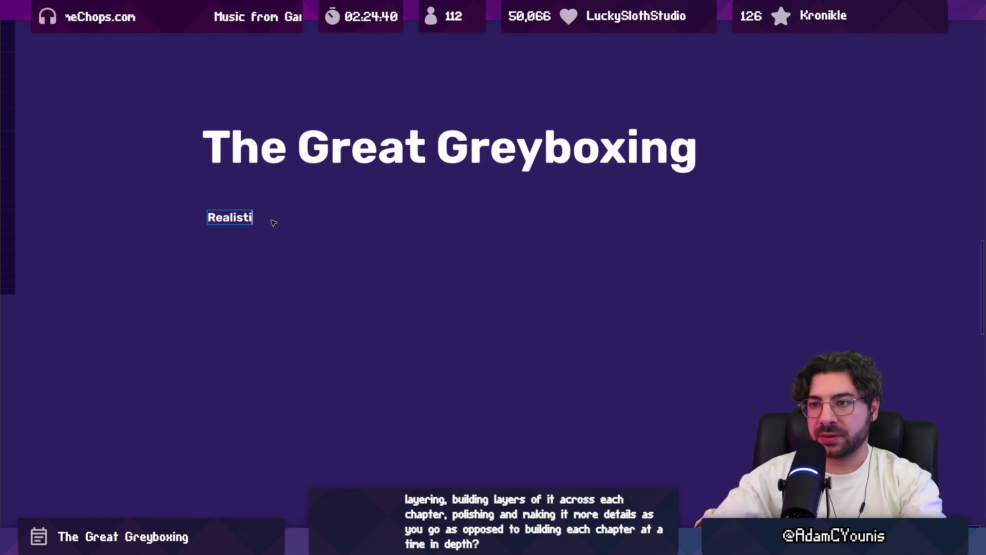
type("cally, how long can ")
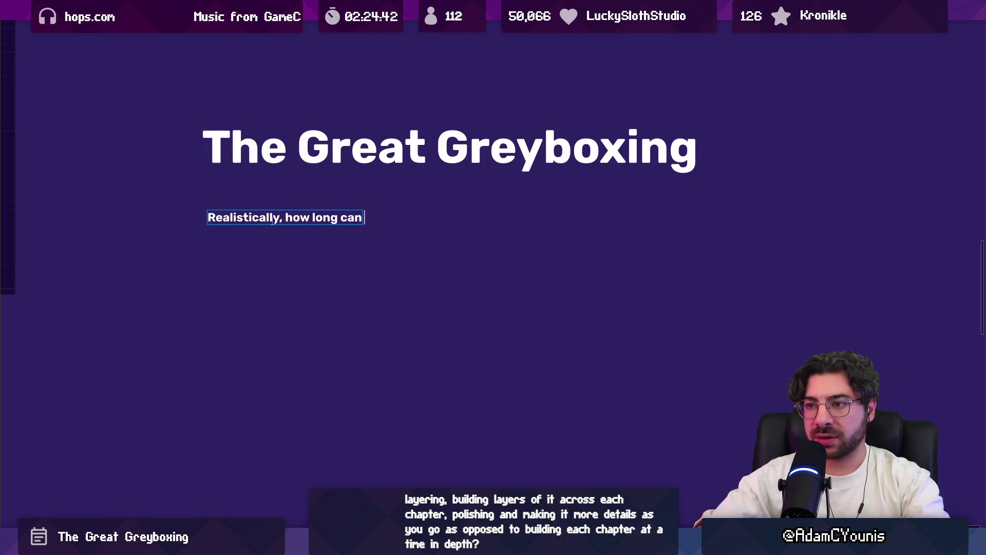
type("we afford for this to")
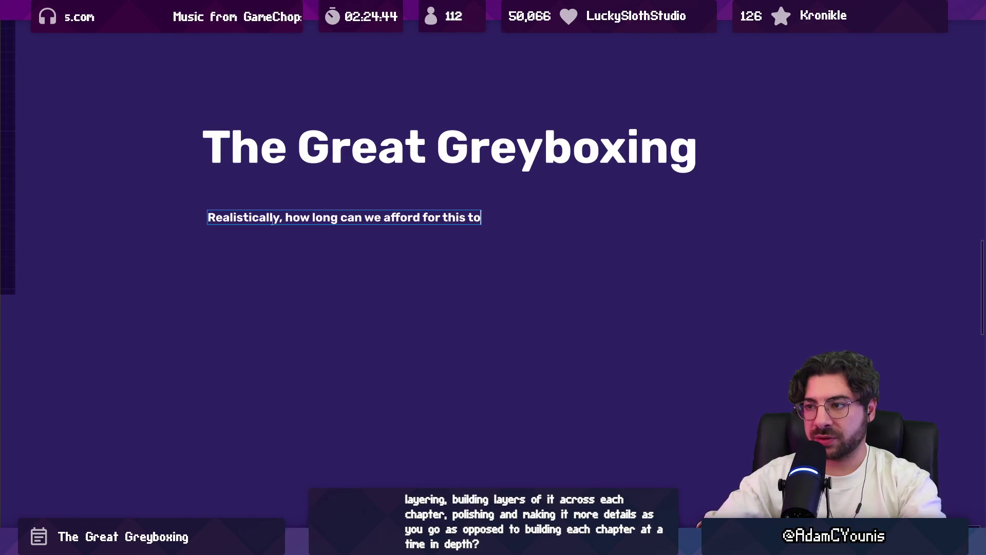
type(" take?")
key("Escape")
left_click_drag(272, 223, 265, 293)
Step: Reword the copy to ask how much can we sacrifice if it would otherwise take longer, then move it lower
double_click(265, 293)
key("ctrl+shift+Right")
key("ctrl+shift+Right")
key("ctrl+shift+Right")
key("ctrl+shift+Left")
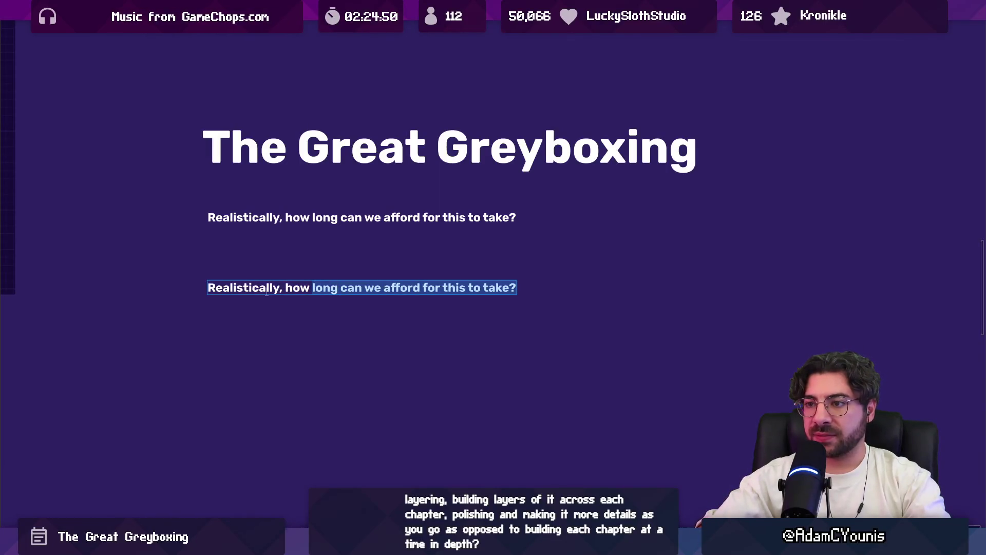
type("how")
key("BackSpace")
key("BackSpace")
key("BackSpace")
type("much can")
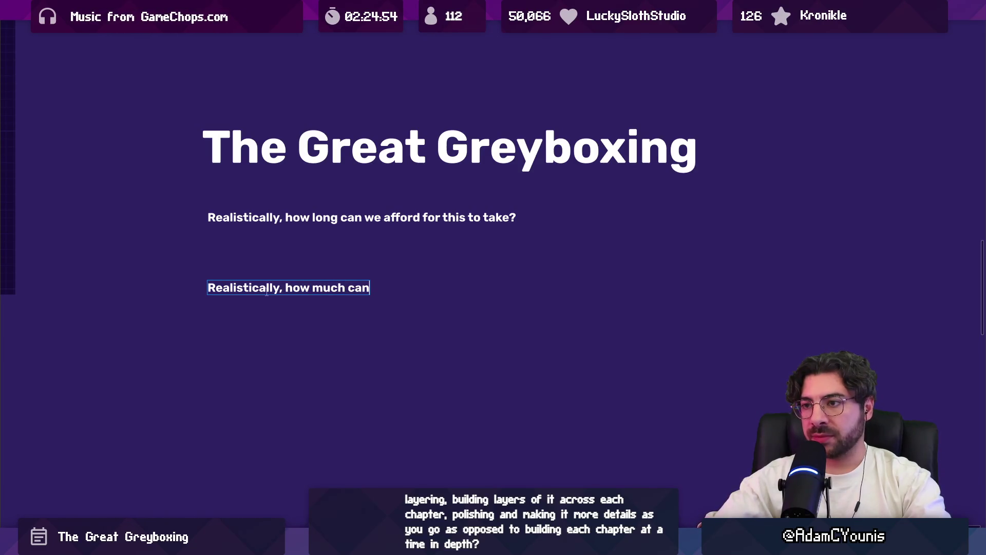
type(" we sacrigi")
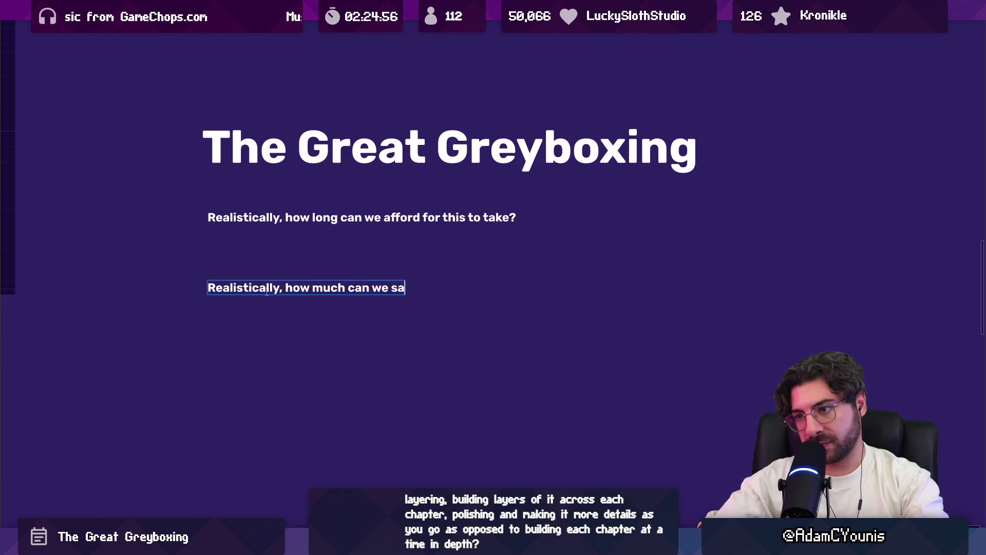
key("BackSpace")
key("BackSpace")
type("fice")
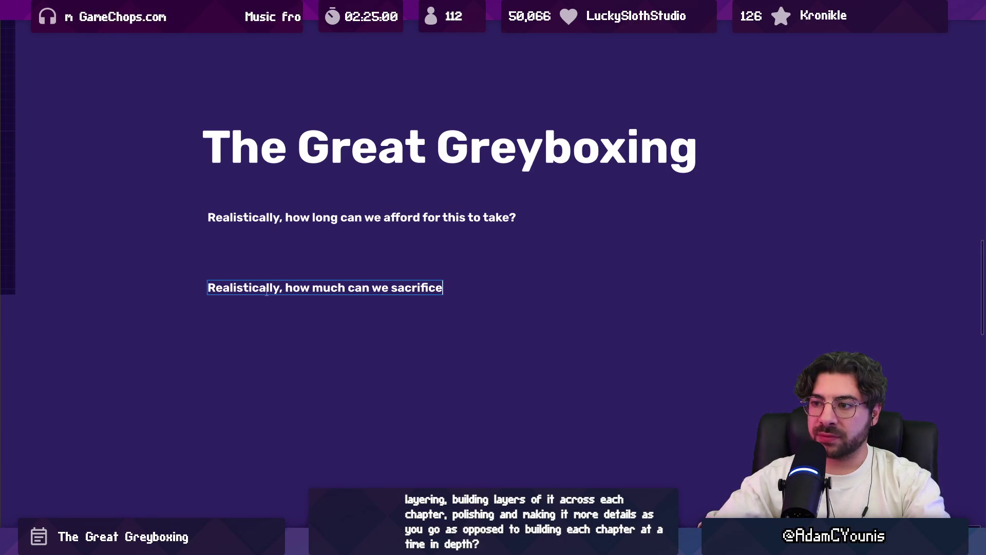
type(" is")
key("BackSpace")
type("f it takes l")
key("ctrl+shift+Left")
key("ctrl+shift+Left")
type("would otherwise take longer than we want?")
key("Escape")
left_click_drag(267, 292, 266, 326)
Step: Add the non-bold answer 'Something like 2 months' under the first question
left_click(257, 267)
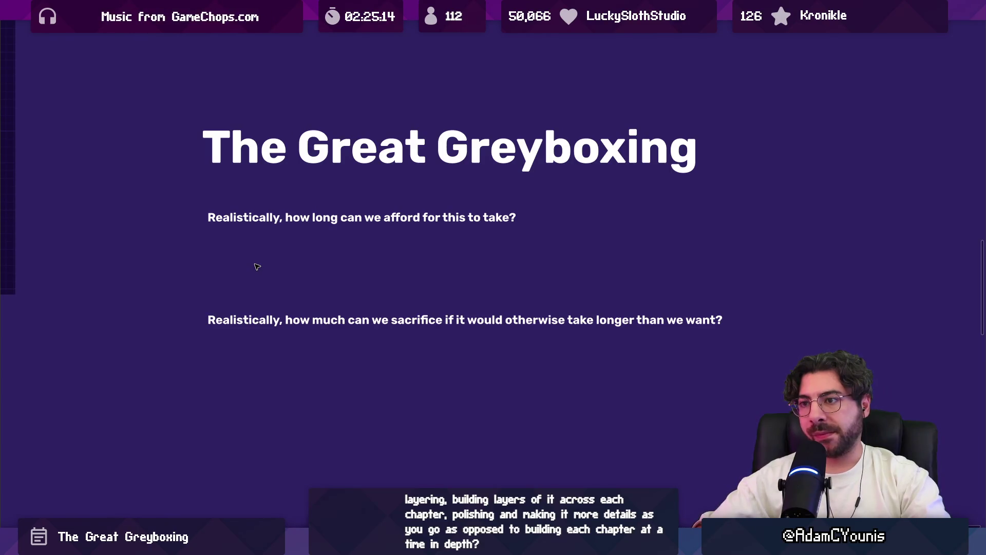
left_click(257, 226)
key("ctrl+d")
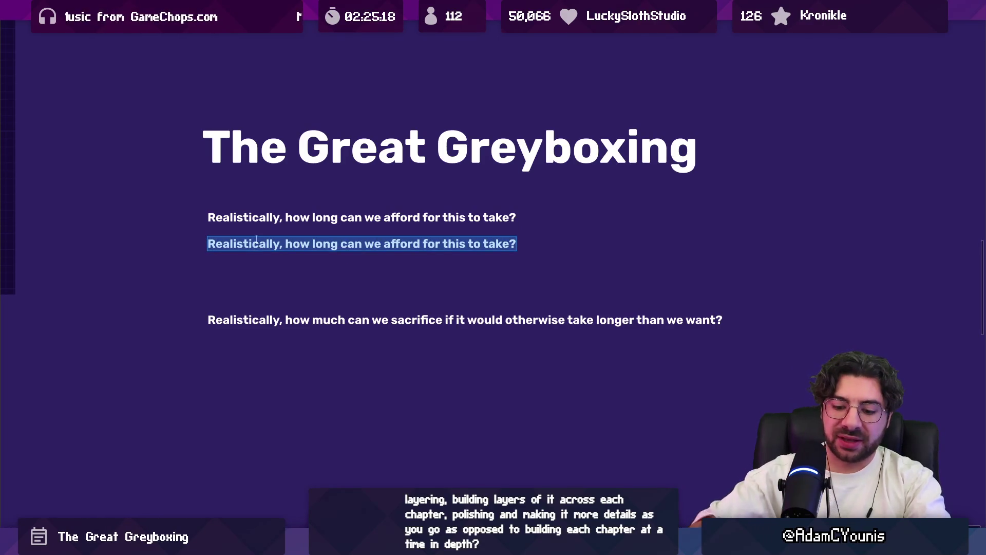
type("Someh")
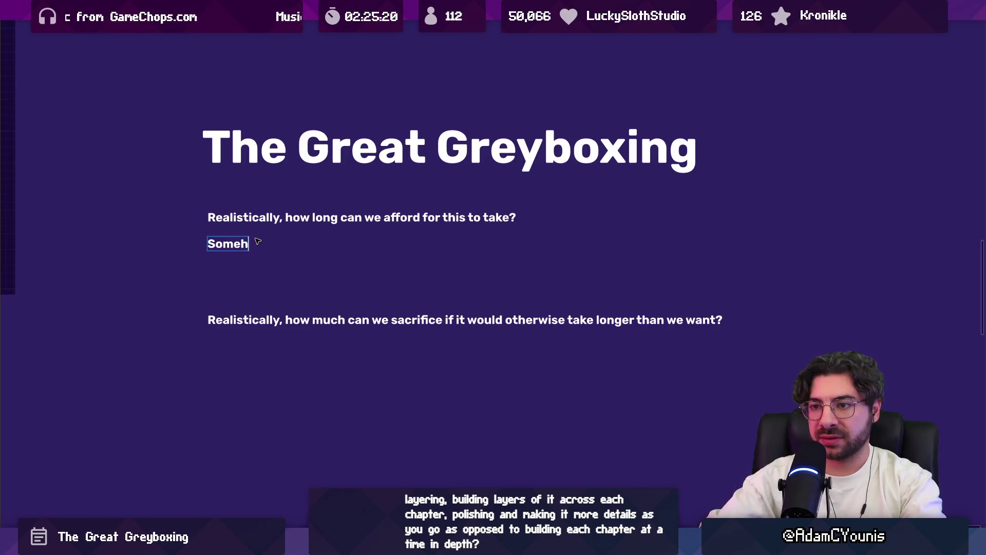
key("BackSpace")
type("thing like 2 months")
key("ctrl+a")
key("ctrl+b")
key("Escape")
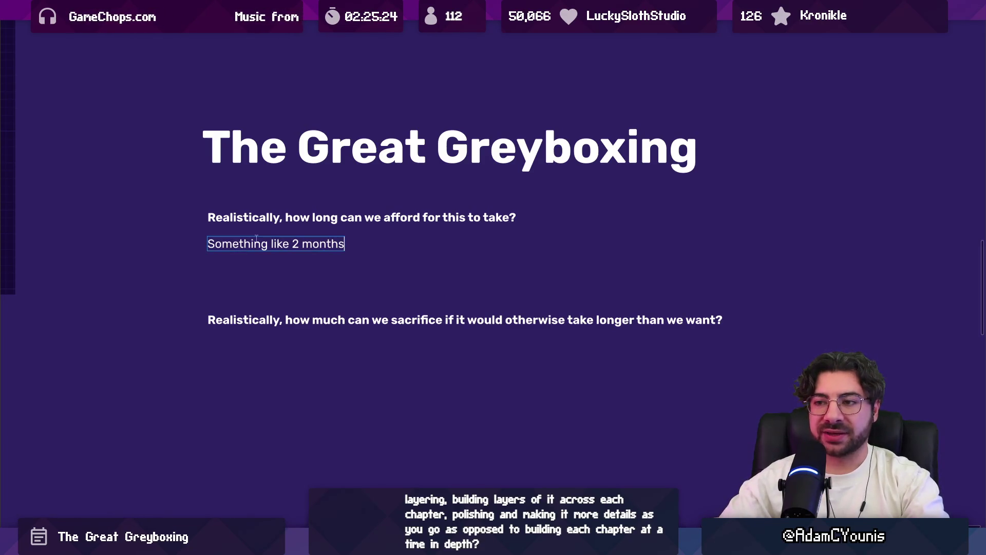
key("Escape")
Step: Place a copy of the answer beneath the second question for editing
left_click(292, 262)
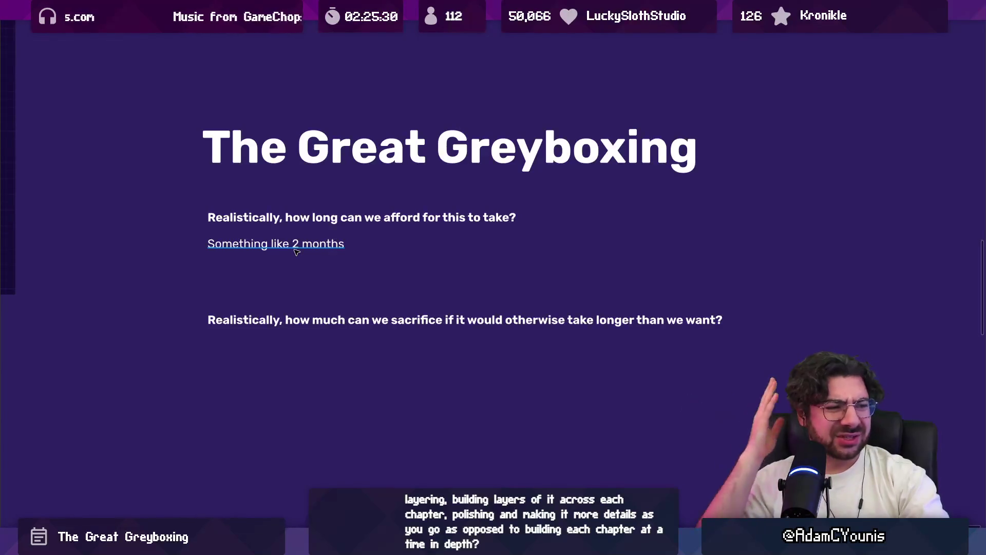
left_click_drag(297, 246, 298, 360)
key("Return")
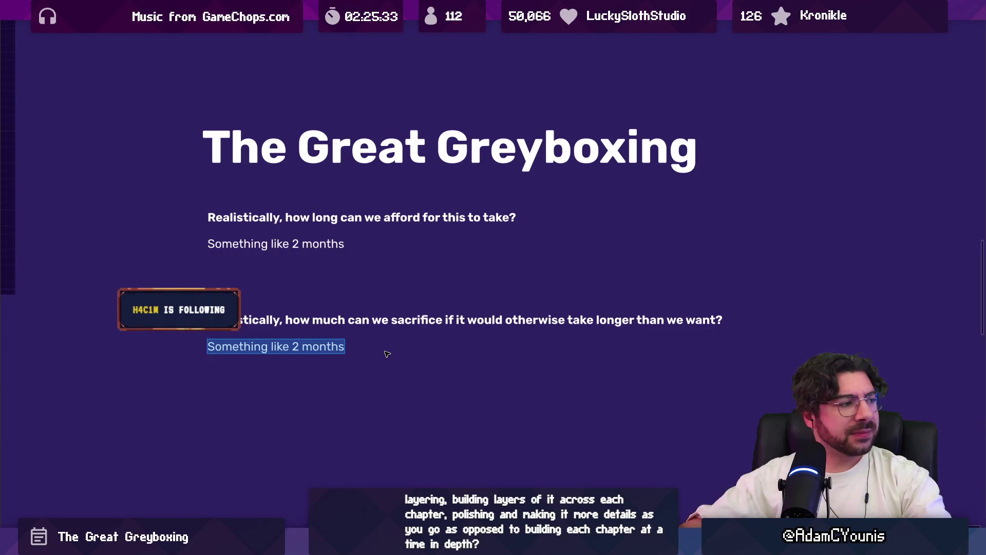
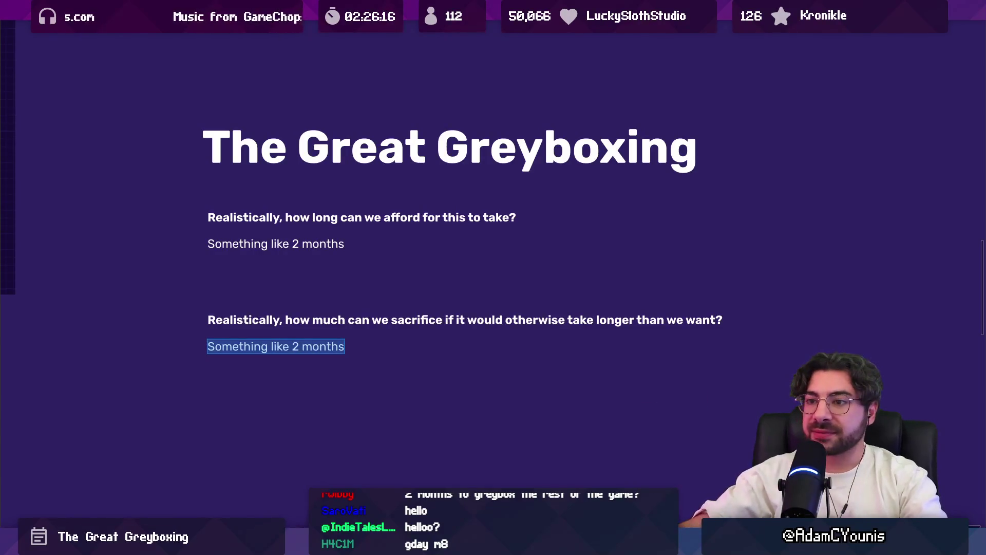
Step: Move the second question group down and duplicate the first Q&A group into the gap
left_click(339, 242)
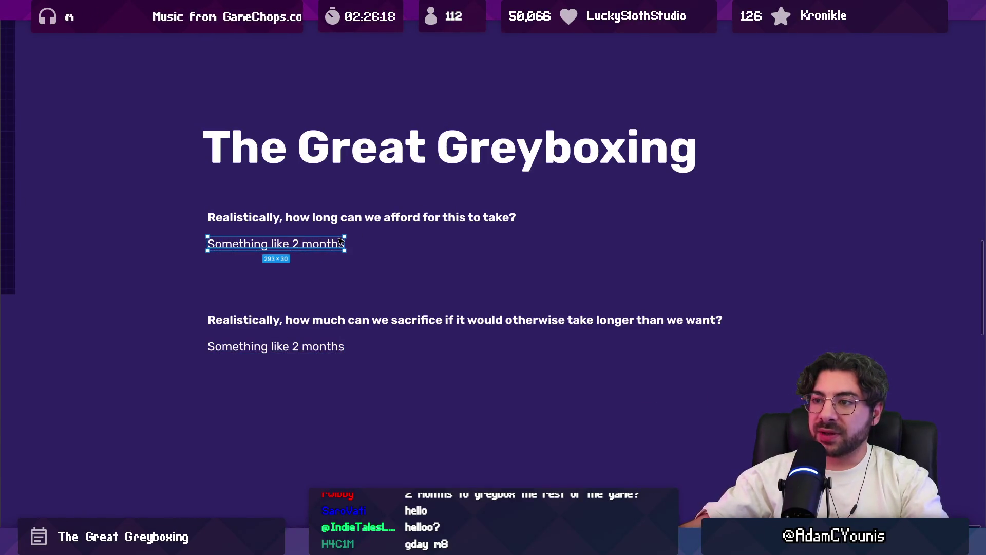
left_click_drag(281, 315, 282, 394)
left_click(266, 224)
left_click_drag(267, 224, 266, 307)
Step: Reword the copied heading to 'How long do you think it could take in the worst case?'
double_click(314, 299)
key("ctrl+shift+Right")
key("ctrl+shift+Right")
key("ctrl+shift+Right")
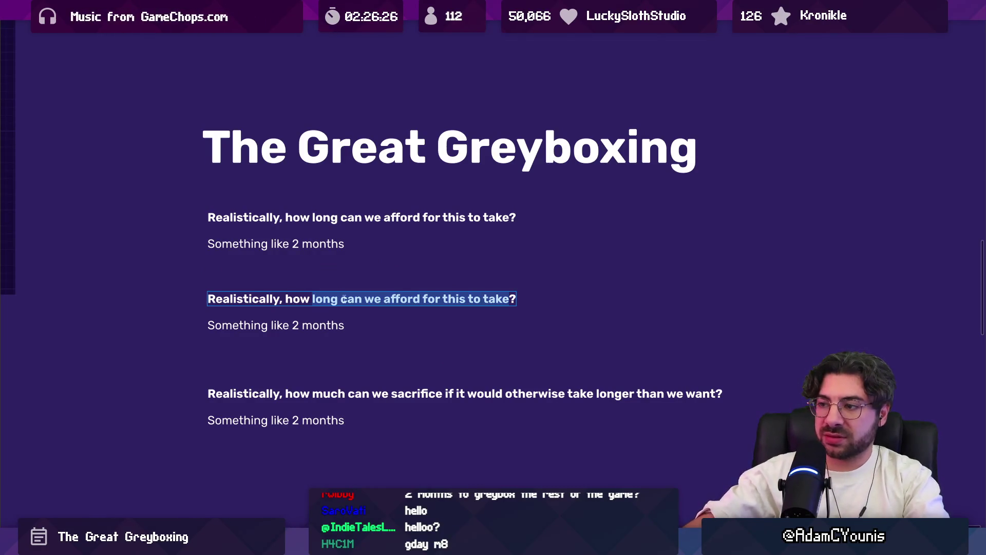
type("could it tale")
key("ctrl+a")
type("HOw")
key("BackSpace")
key("BackSpace")
type("ow yo")
key("BackSpace")
key("BackSpace")
type("long do you think it could take in the worst case?")
Step: Replace the copied answer with '15 months ez'
left_click(301, 325)
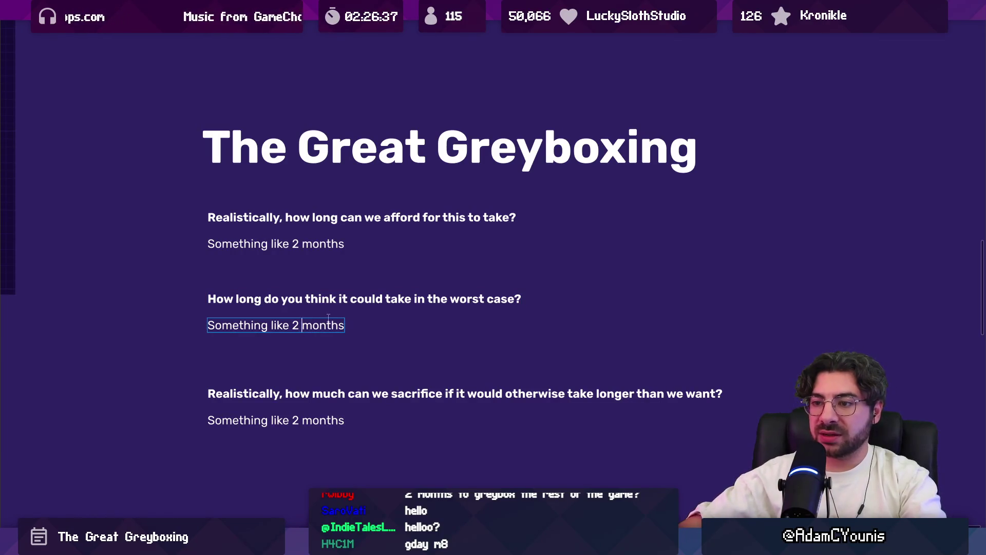
key("BackSpace")
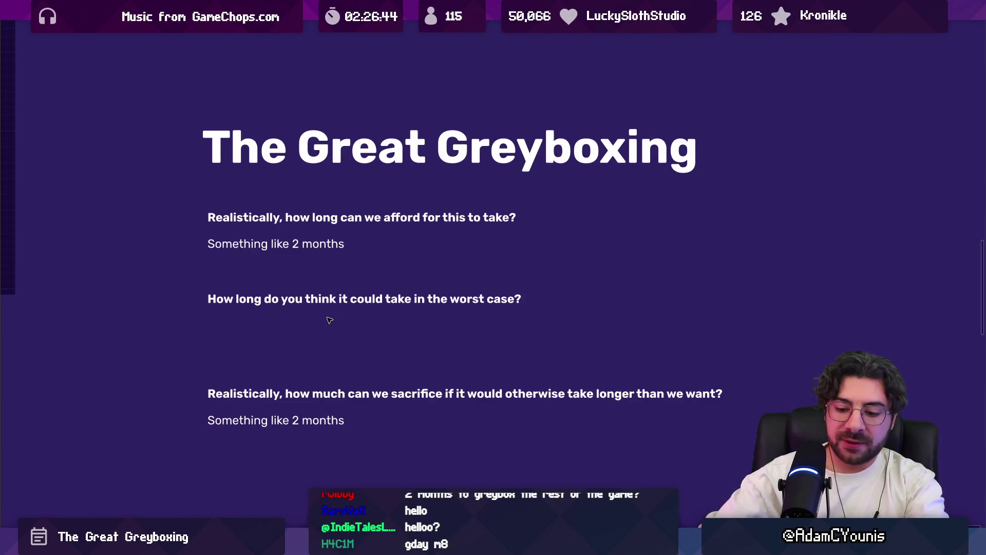
type("12 months")
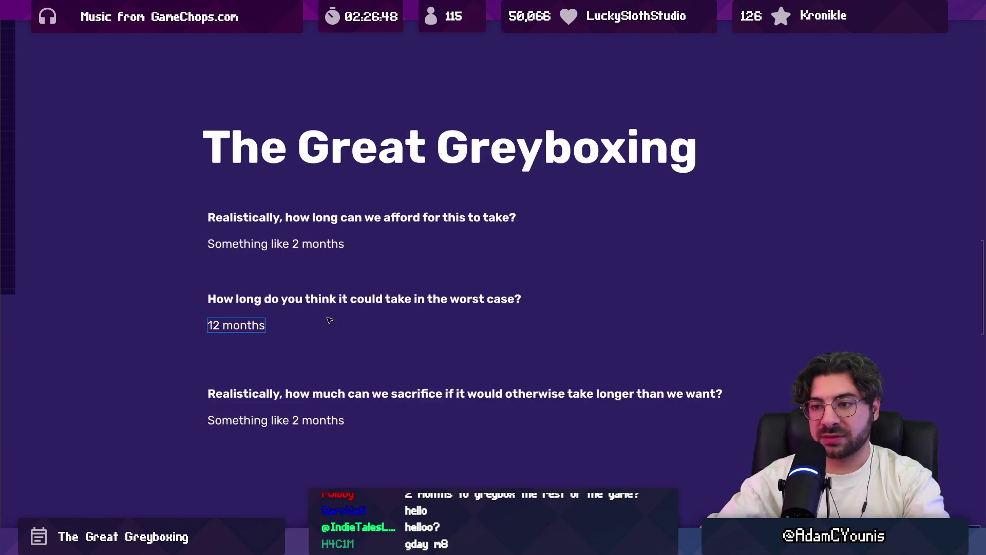
key("ctrl+a")
type("15 mont")
key("BackSpace")
key("BackSpace")
key("BackSpace")
type("ontg")
key("BackSpace")
type("hgs")
key("BackSpace")
key("BackSpace")
key("BackSpace")
type("g")
key("BackSpace")
type("hs ez")
key("Return")
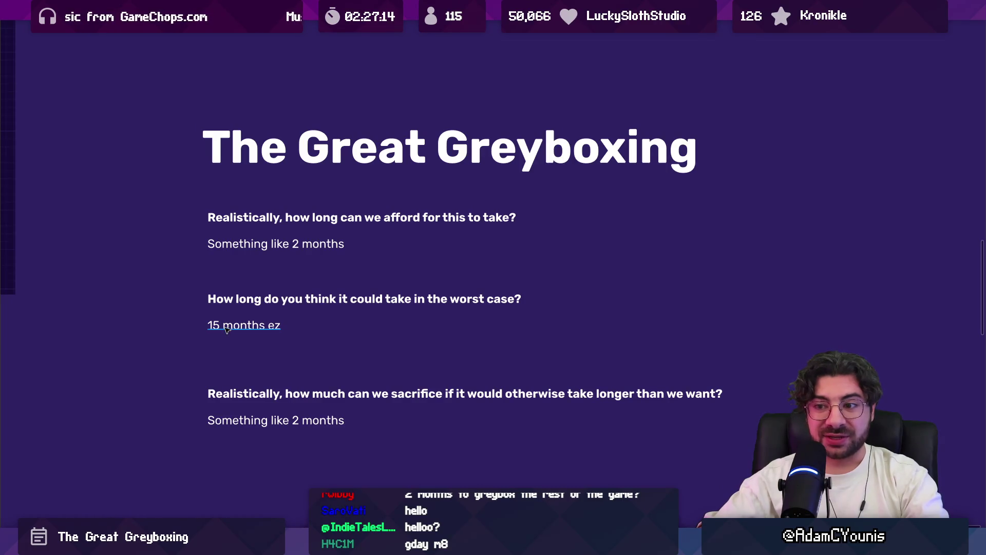
left_click(225, 326)
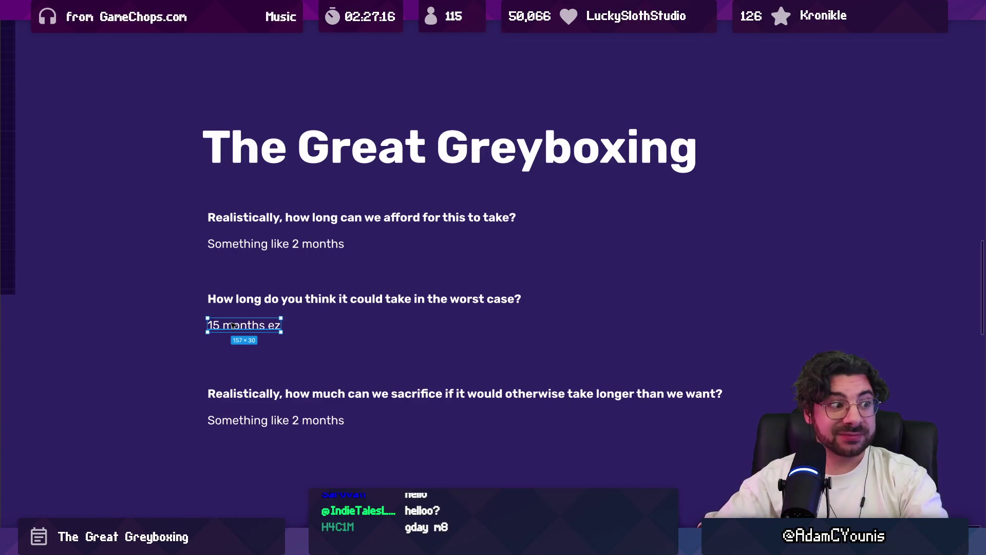
scroll(355, 324, "right", 3)
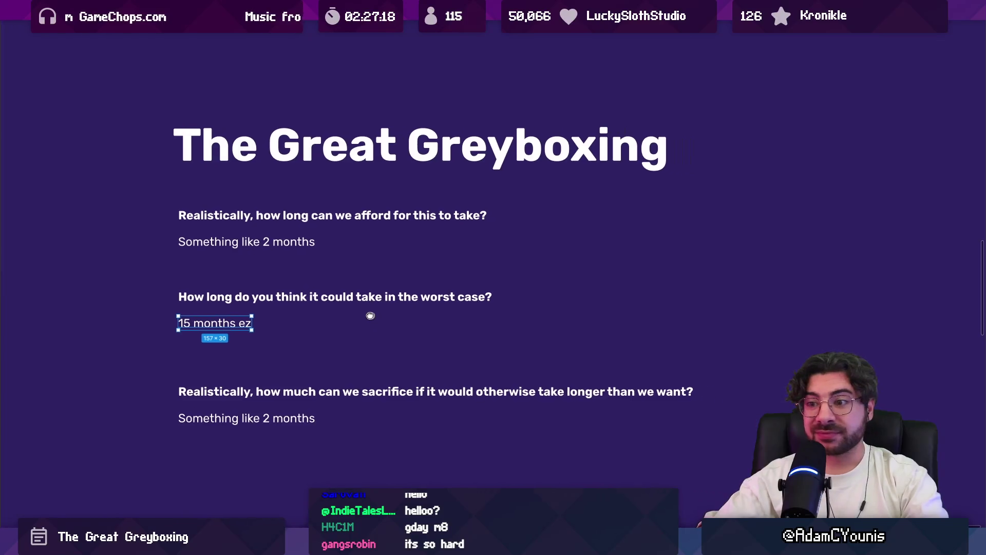
left_click(314, 325)
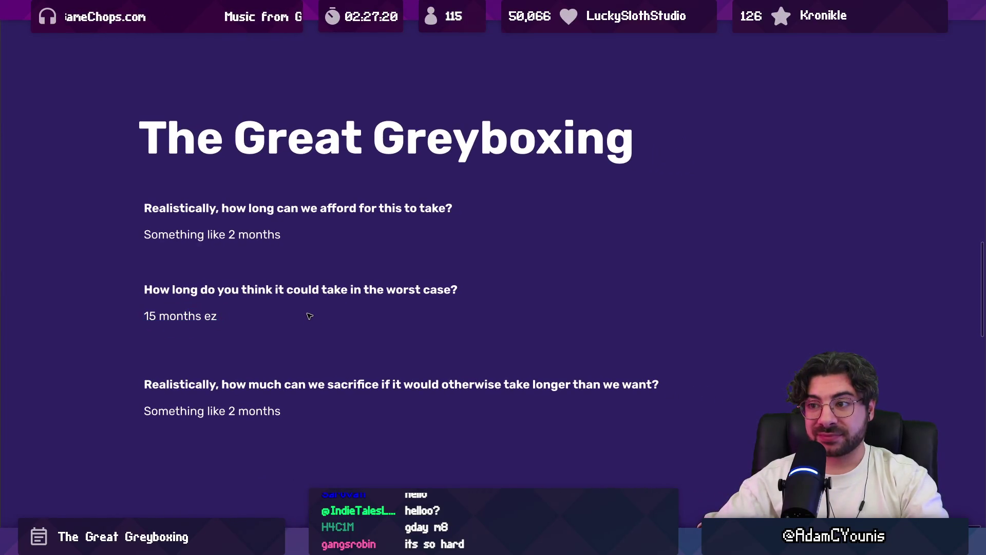
left_click(205, 318)
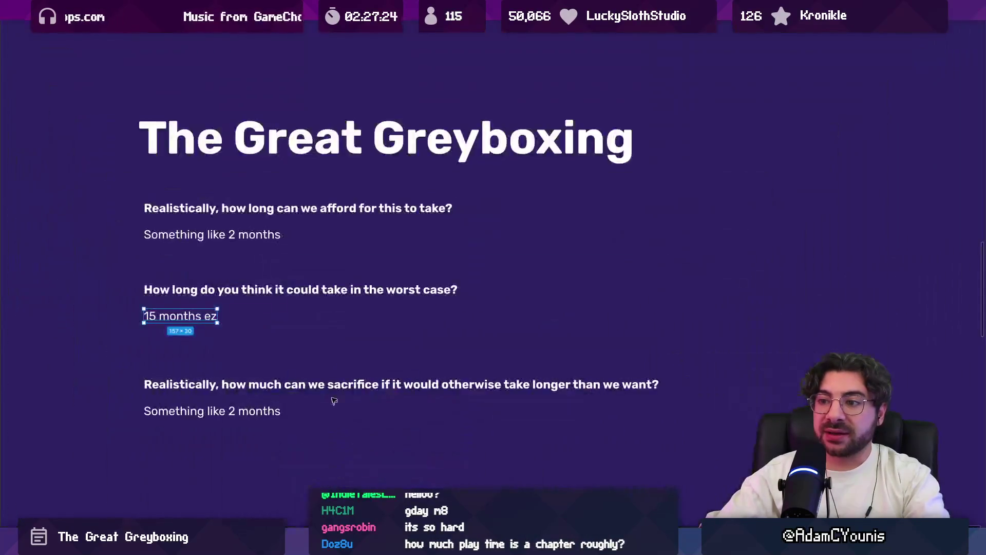
left_click(317, 330)
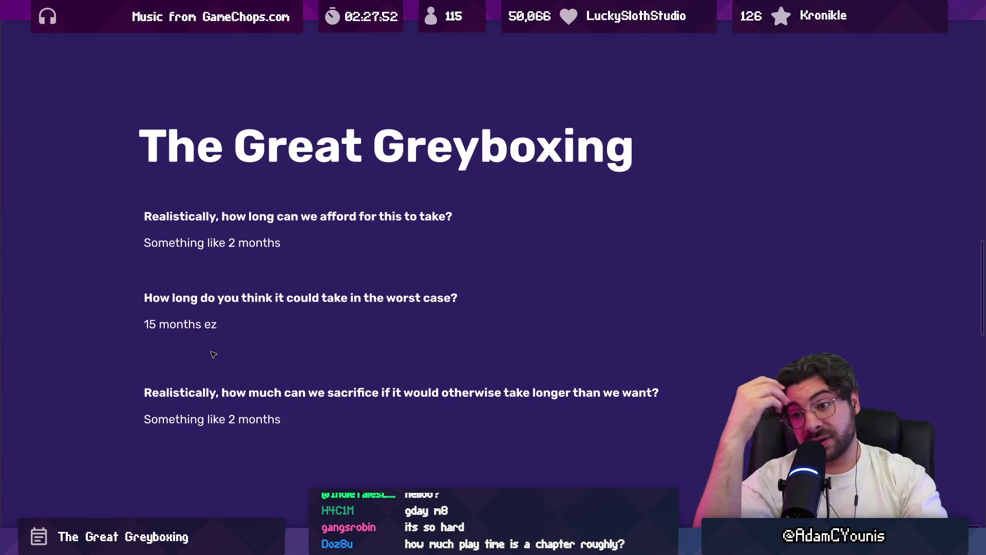
scroll(246, 392, "down", 2)
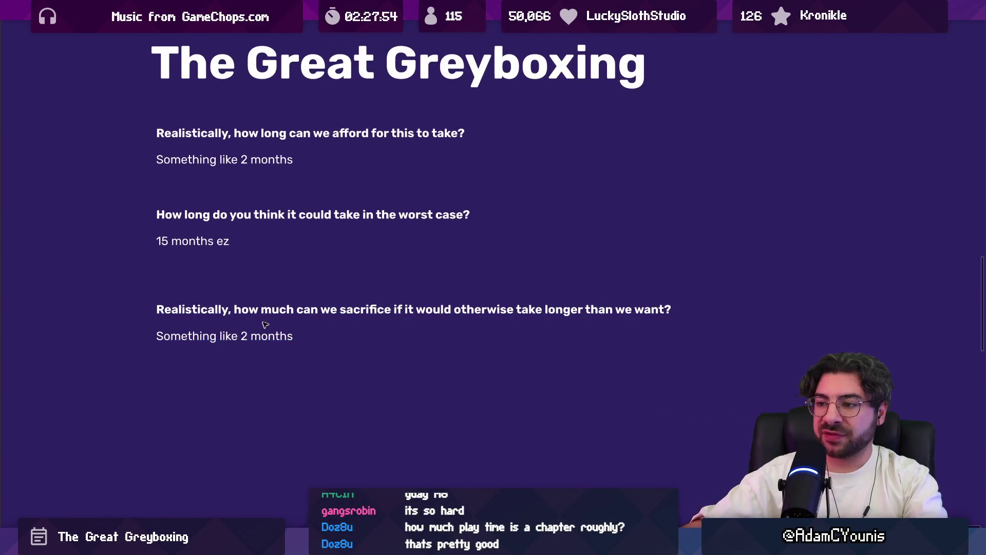
Step: Replace the third question heading with 'Is the worst case compressable down to'
left_click(272, 312)
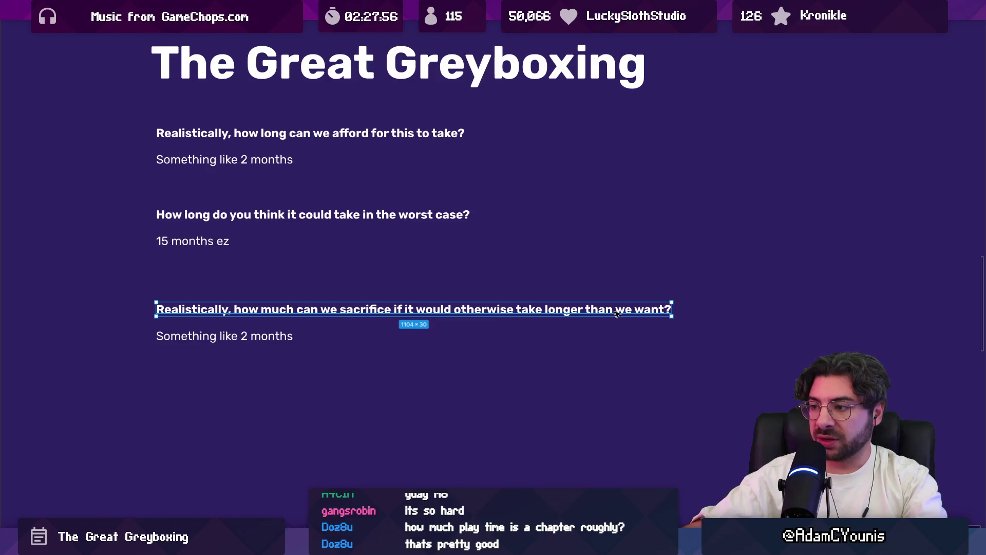
left_click(268, 340)
key("Return")
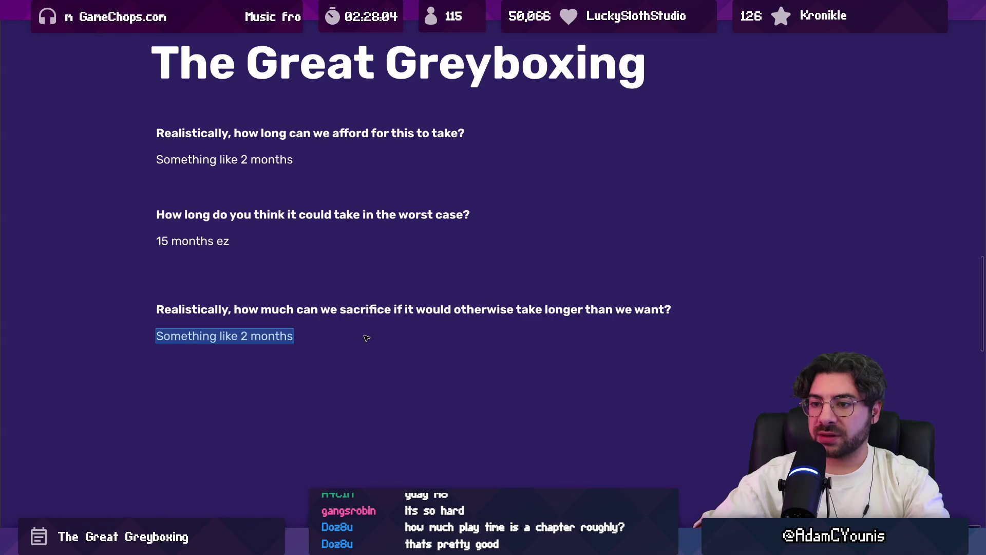
double_click(375, 319)
key("BackSpace")
type("Is the worst case compressable down to")
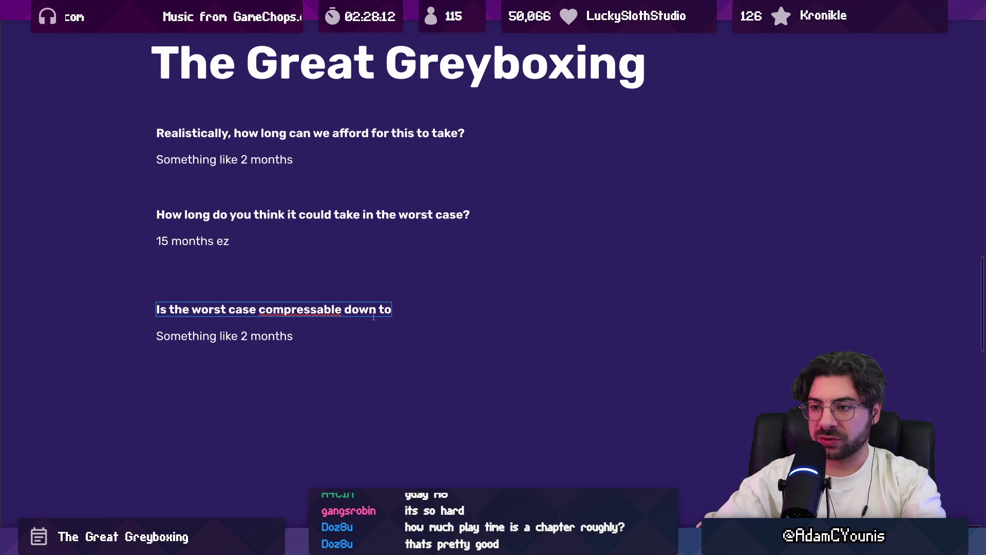
Step: Correct the misspelling to 'compressible' using spelling suggestions and finish with 'the ideal case?'
key("Left")
key("Left")
key("Left")
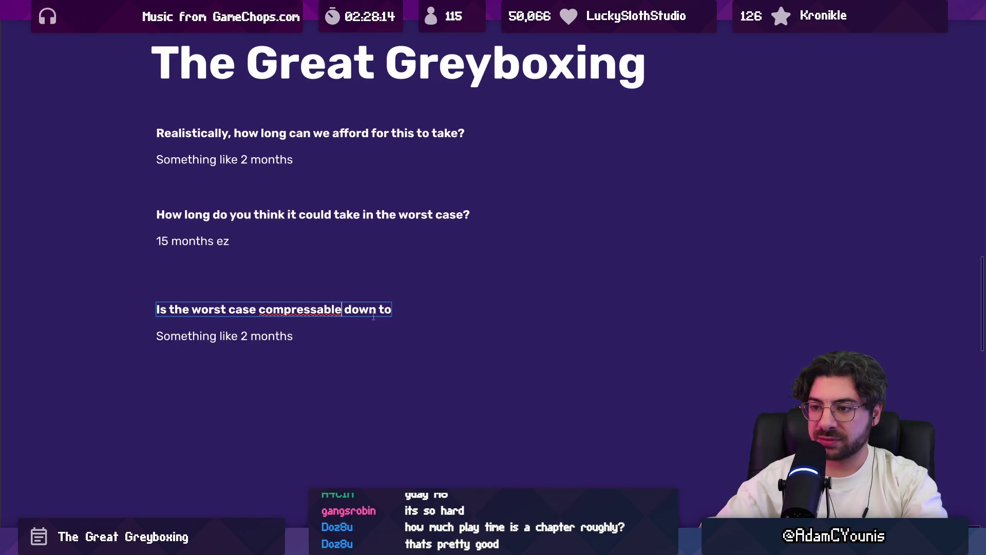
key("Left")
key("BackSpace")
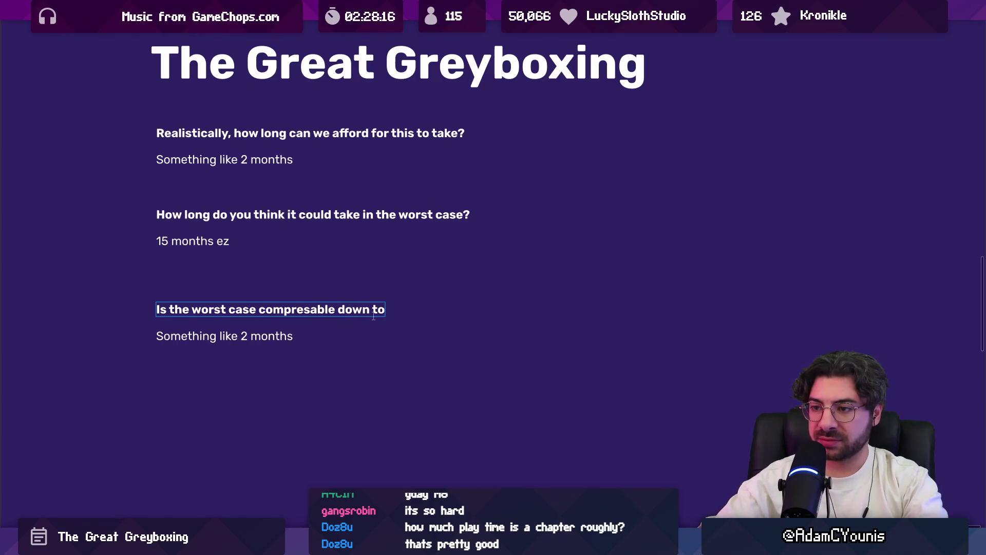
right_click(285, 312)
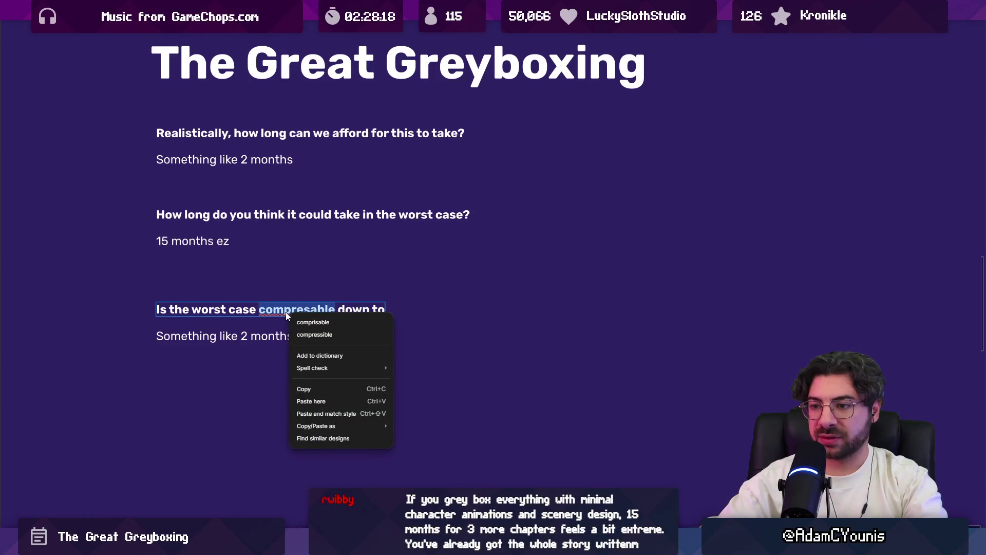
left_click(285, 310)
right_click(284, 308)
left_click(311, 330)
type("the ideal case?")
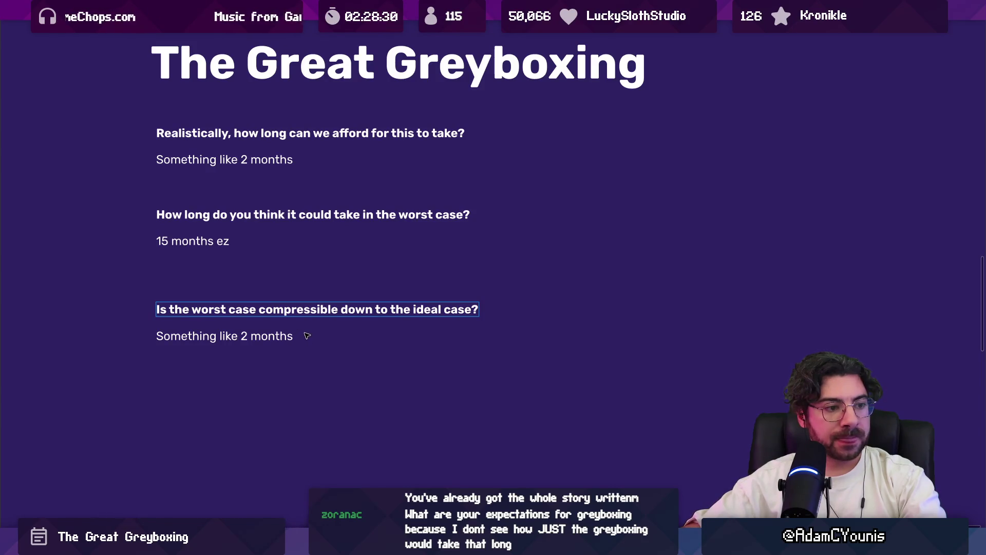
left_click(291, 337)
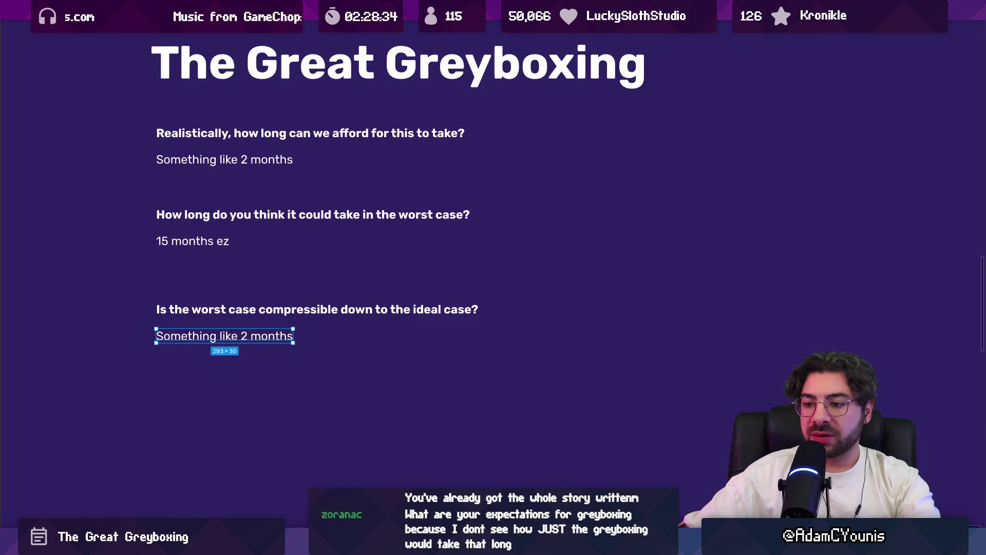
key("alt+Tab")
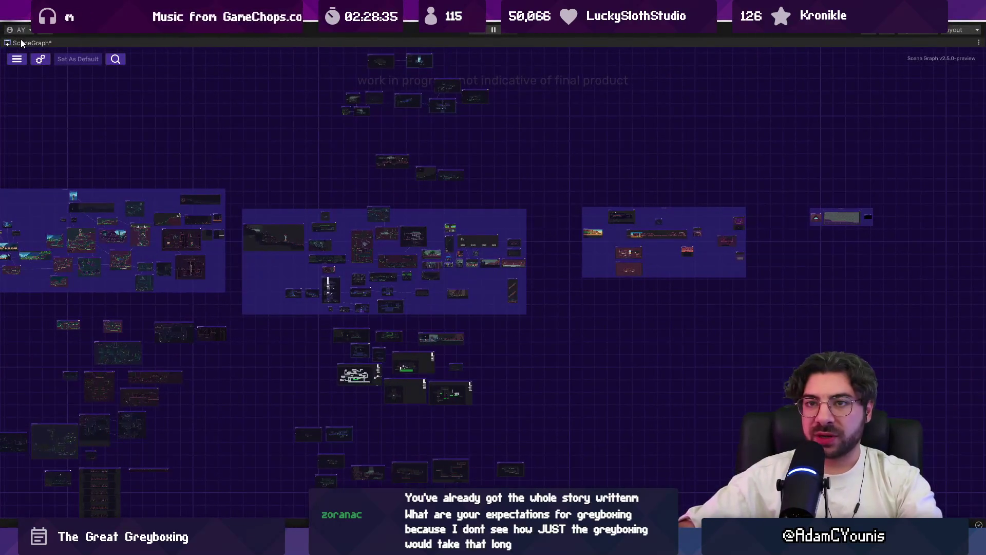
Step: Save the scene graph and load the Ohrenstead Under Tower room's scene into the Scene view
double_click(20, 40)
key("ctrl+s")
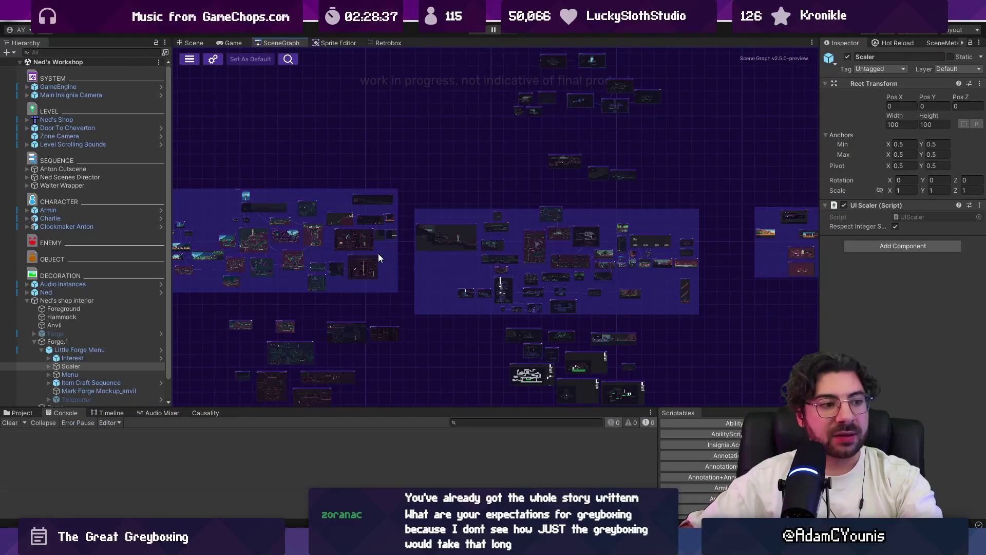
scroll(322, 264, "up", 4)
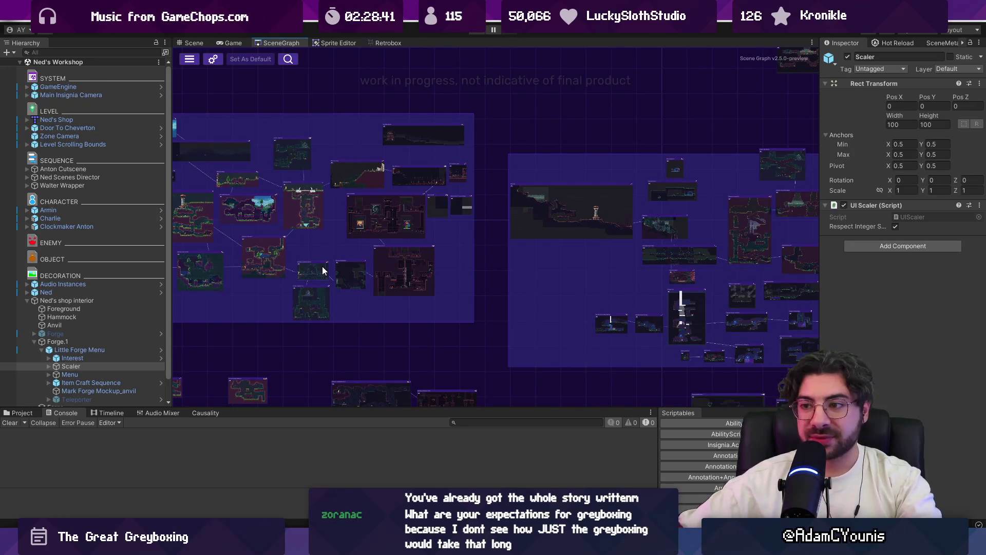
scroll(322, 266, "up", 10)
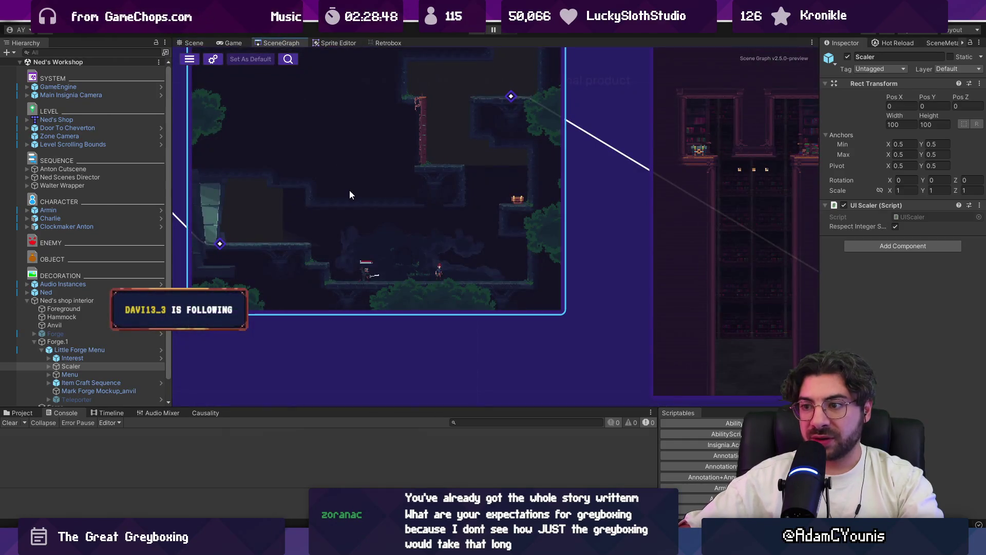
double_click(349, 190)
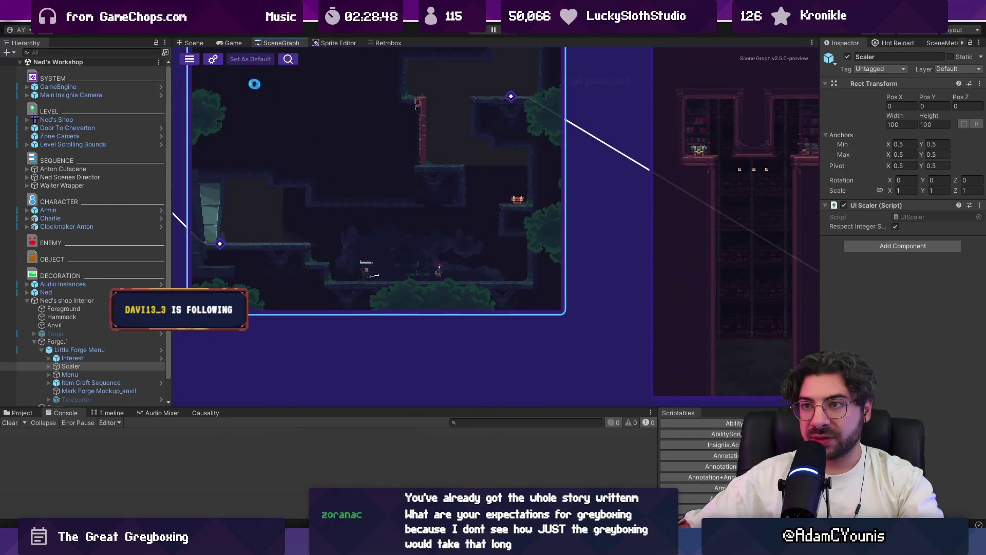
left_click(186, 46)
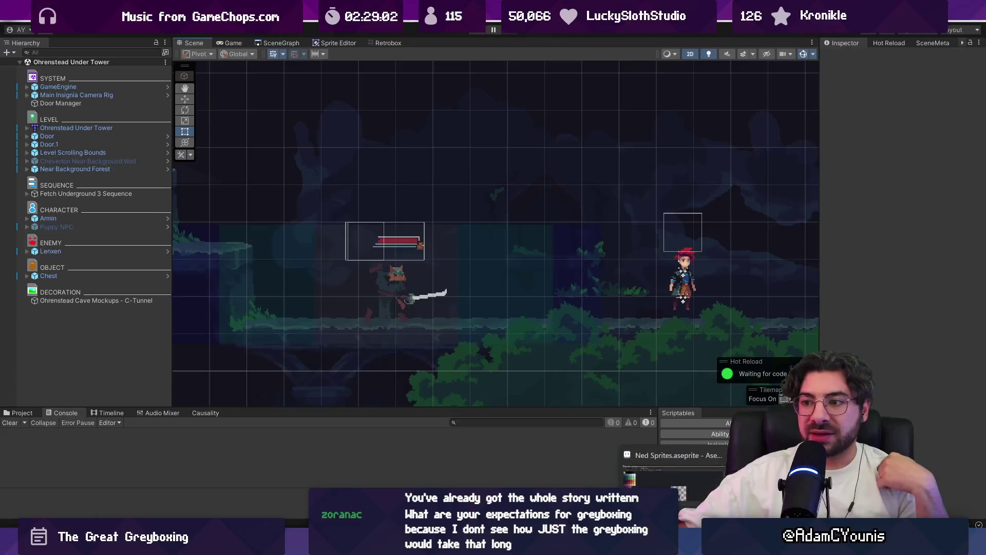
Step: Close the Ned sprite and open Lenxen.aseprite through the file search
key("alt+Tab")
key("ctrl+w")
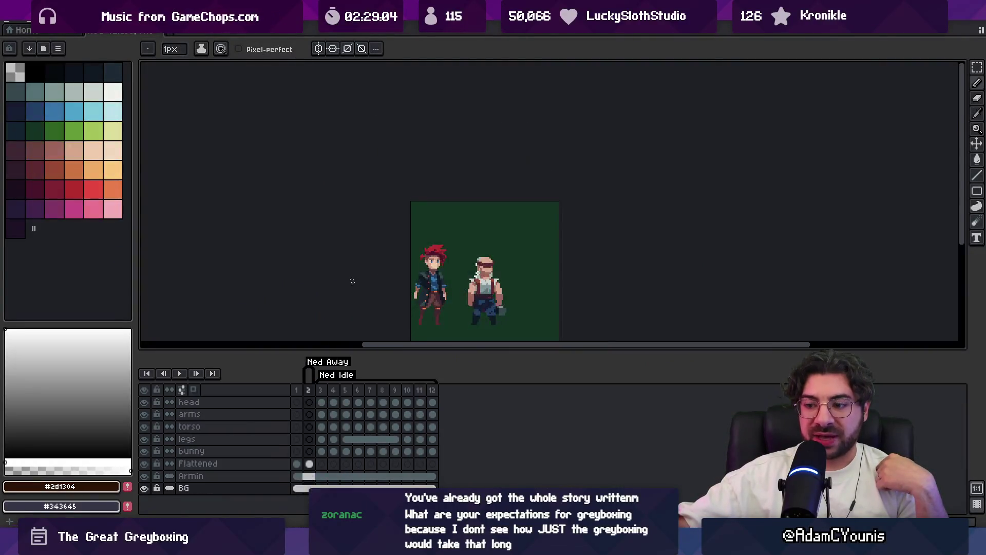
key("alt+Tab")
key("BackSpace")
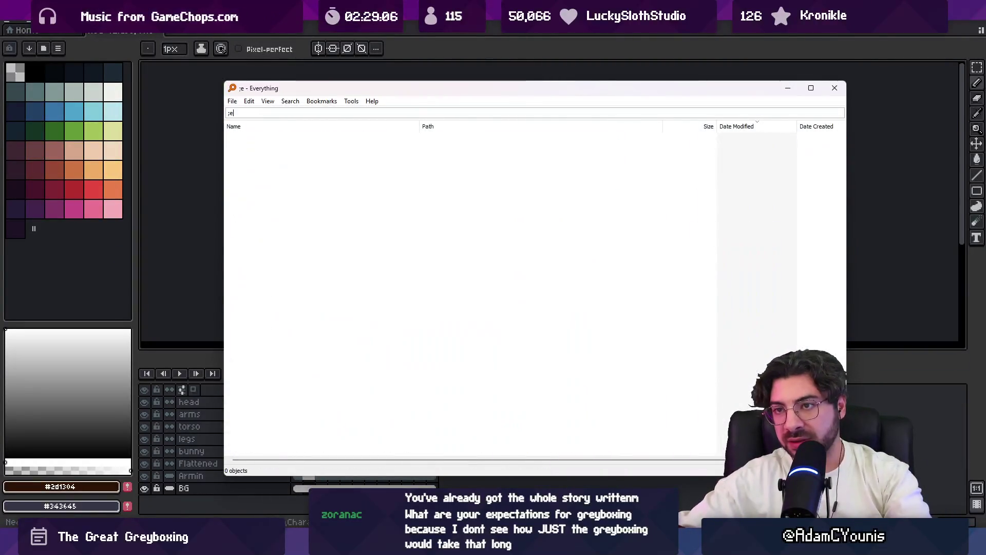
type("lenxen .,")
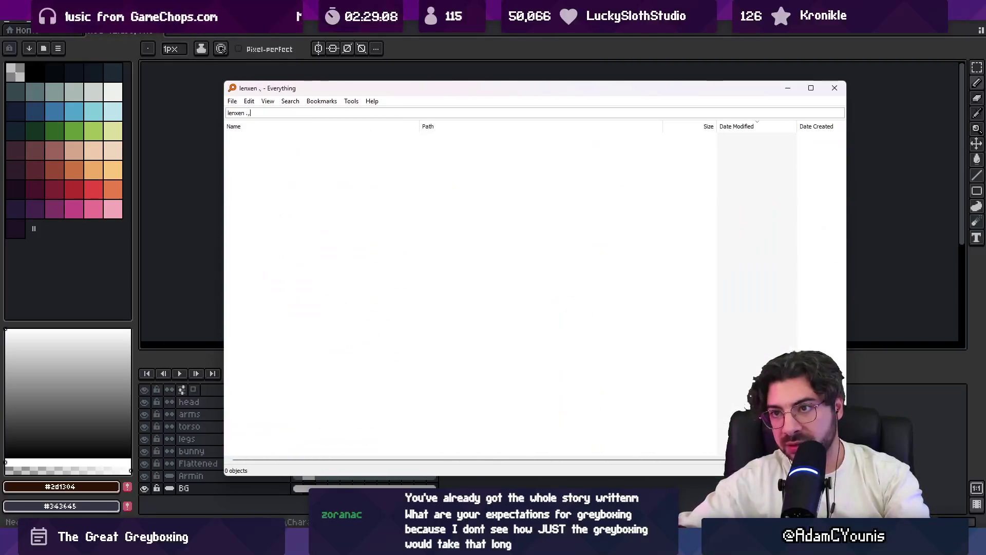
key("BackSpace")
type("ase")
key("Down")
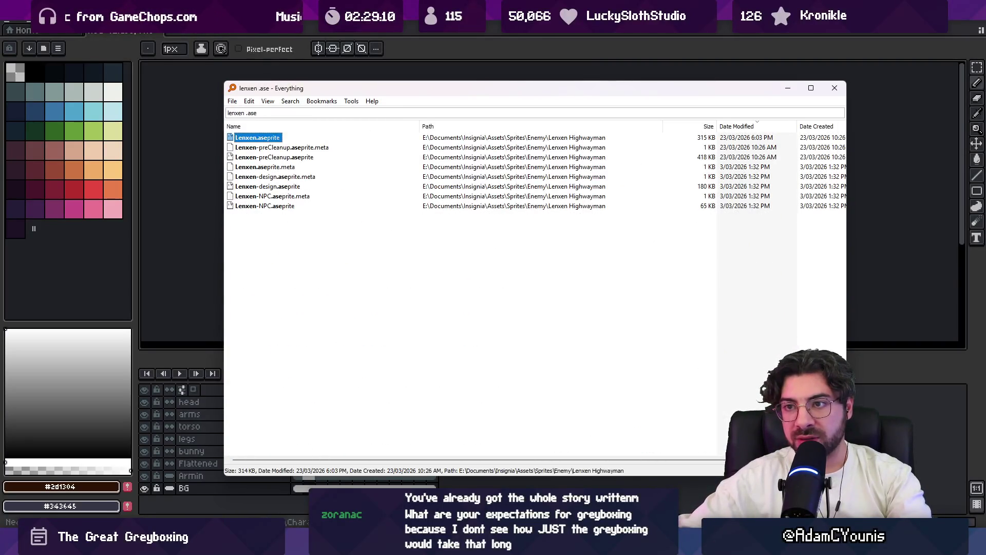
key("Return")
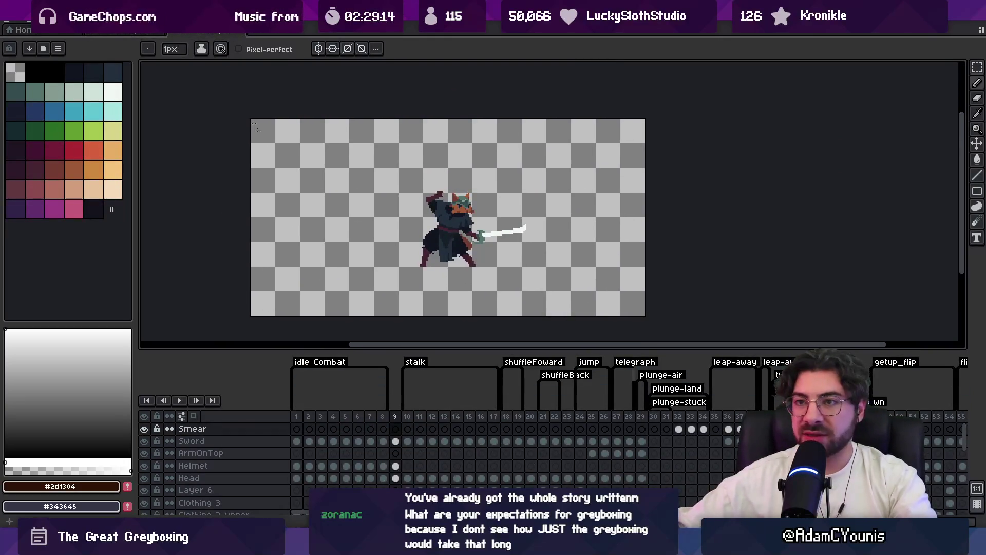
left_click(11, 25)
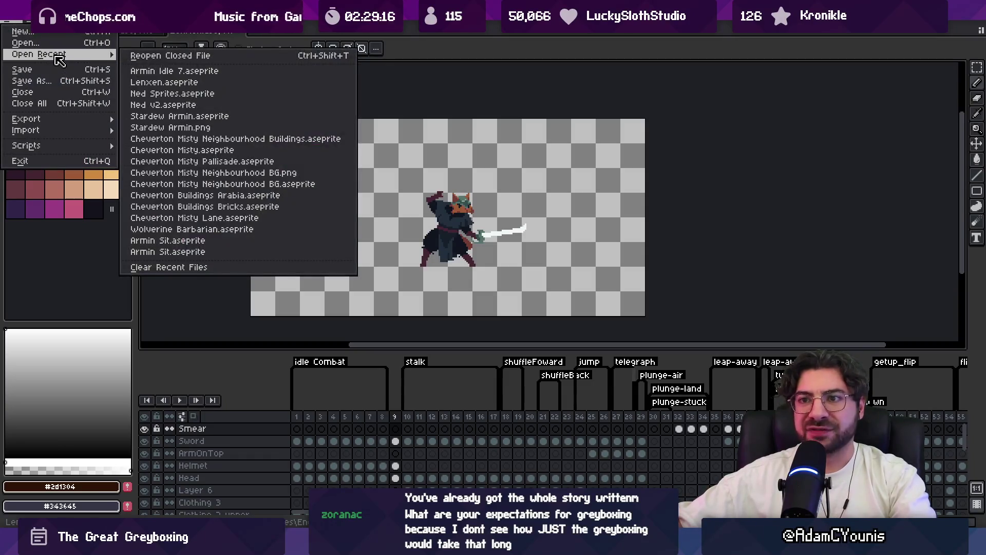
Step: Open Wolverine Barbarian.aseprite through the file search to view its animation
key("alt+Tab")
type("wolverine barbarian.")
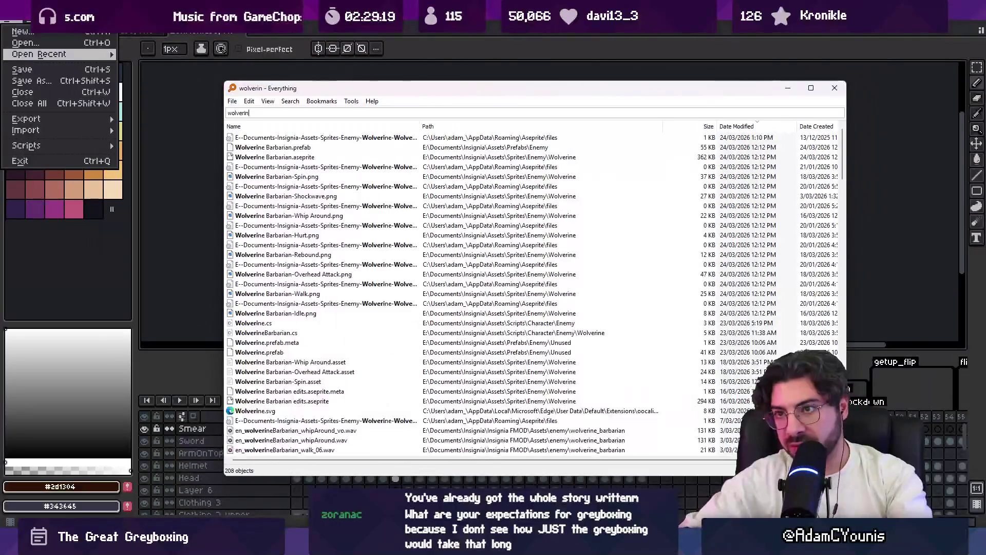
type("aseprite")
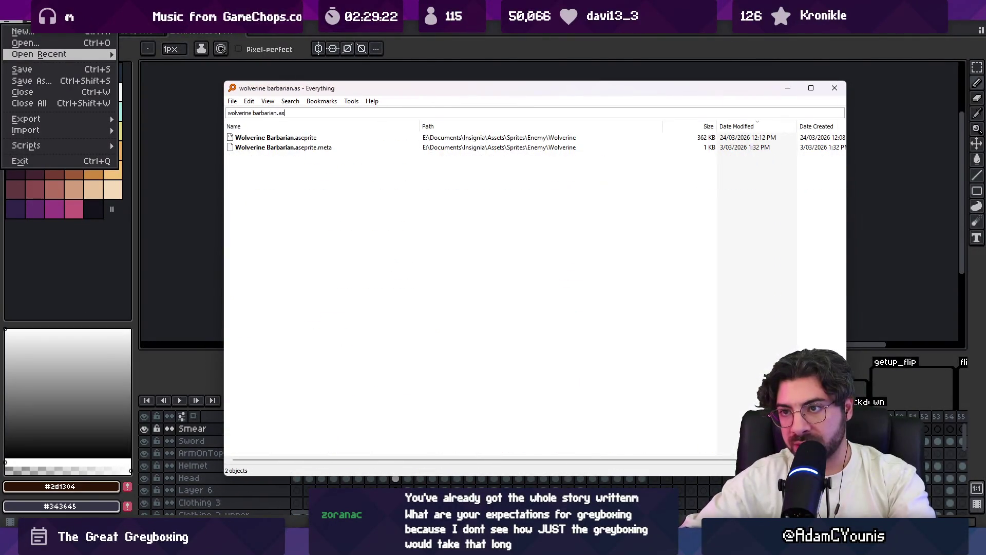
key("Down")
key("Return")
scroll(550, 268, "up", 4)
scroll(462, 241, "down", 3)
scroll(440, 247, "up", 1)
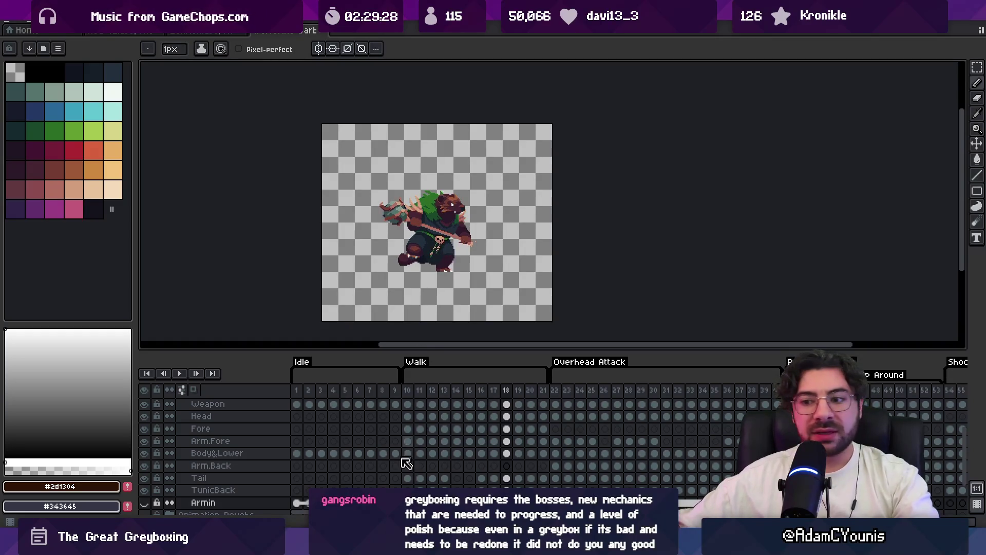
key("alt+Tab")
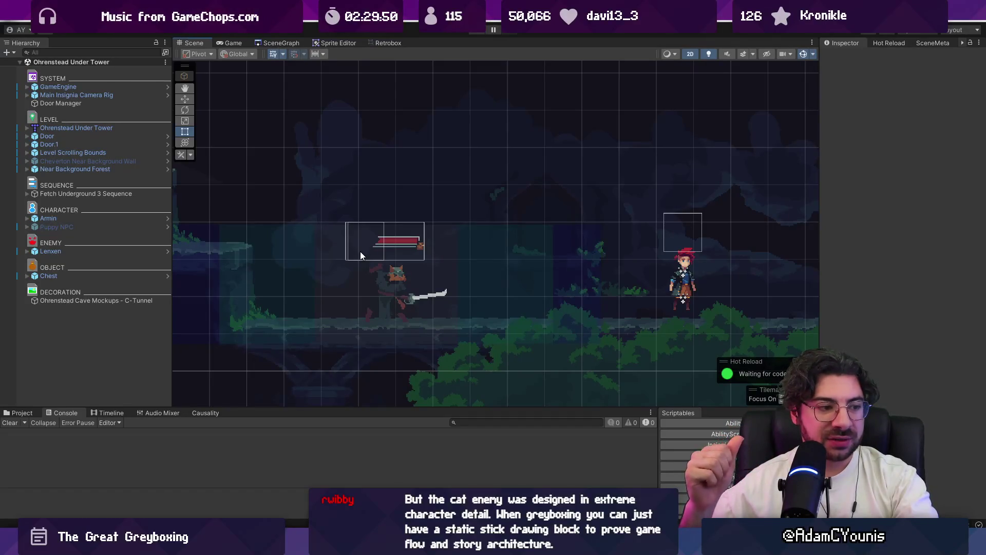
Step: Select the Lenxen enemy to inspect its Transform and Retro Animator settings
left_click(387, 255)
left_click(103, 251)
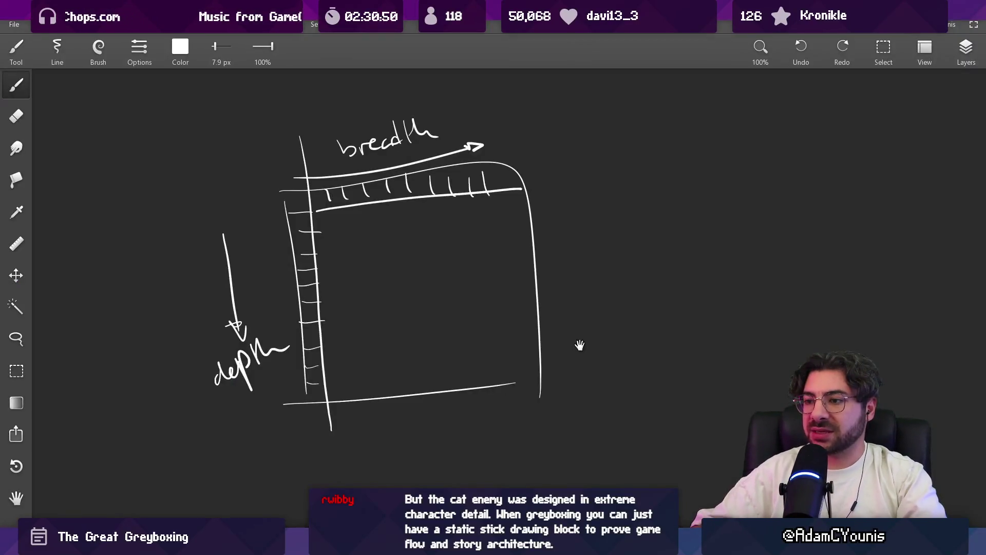
left_click_drag(578, 346, 366, 307)
Step: Sketch the peak of the A and a dotted i above it, nudging the i into place
mouse_move(354, 359)
left_mouse_down()
mouse_move(457, 144)
mouse_move(464, 180)
mouse_move(556, 356)
left_mouse_up()
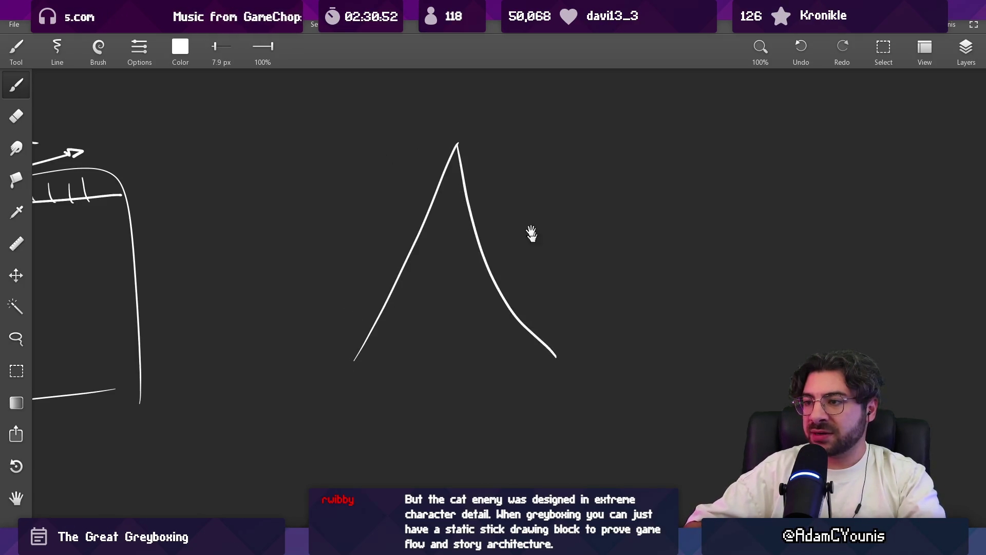
scroll(531, 233, "up", 2)
left_click_drag(402, 109, 406, 154)
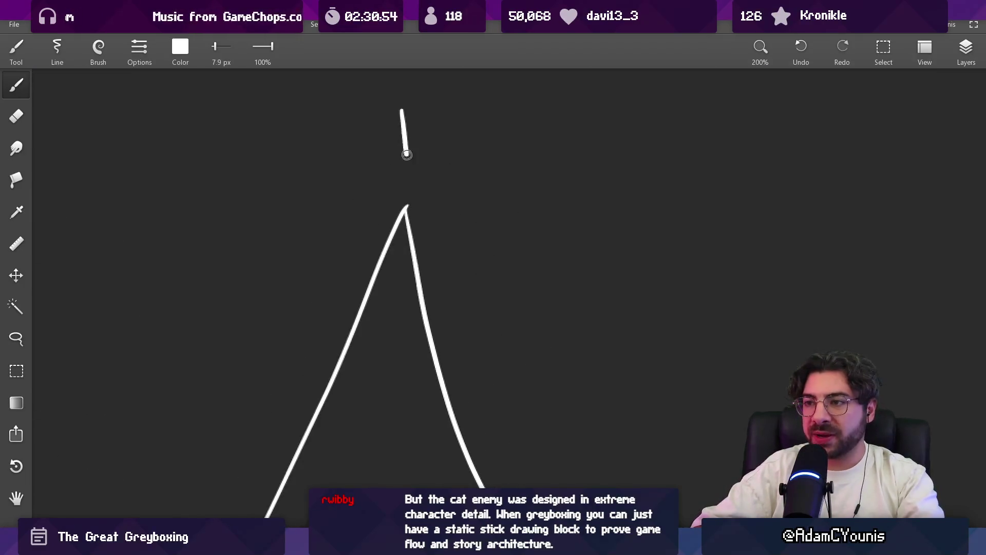
key("ctrl+z")
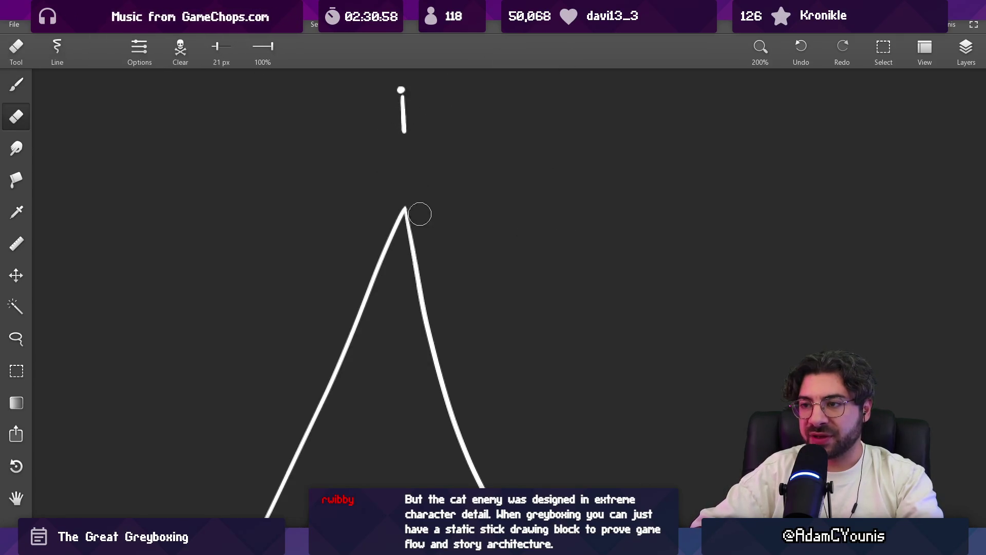
left_click_drag(400, 86, 404, 90)
scroll(400, 89, "down", 2)
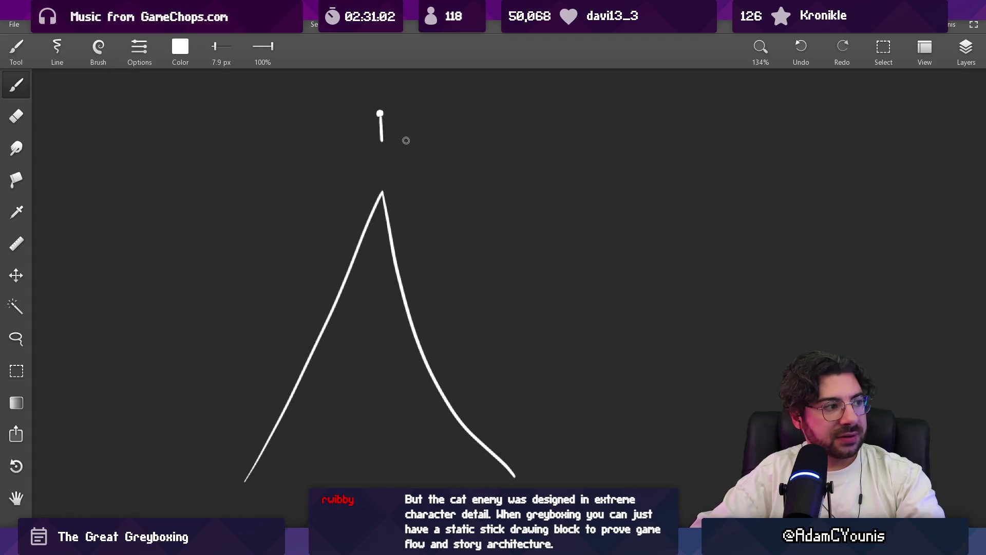
key("l")
mouse_move(393, 117)
left_mouse_down()
mouse_move(396, 150)
mouse_move(388, 126)
mouse_move(552, 422)
mouse_move(387, 97)
mouse_move(370, 202)
mouse_move(264, 348)
mouse_move(370, 106)
mouse_move(381, 121)
left_mouse_up()
key("Escape")
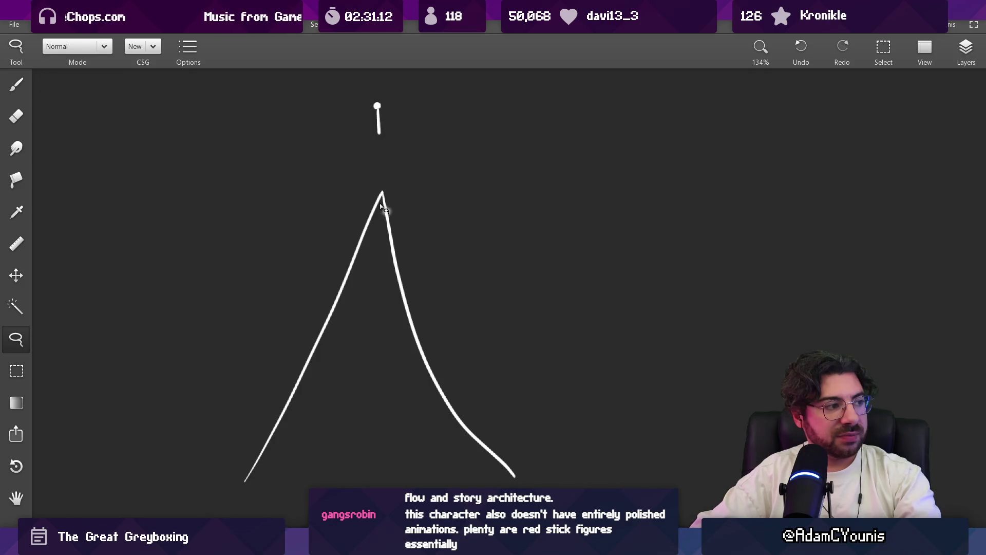
Step: Thicken the A's right side and replace the arched crossbar with a straight one
key("e")
key("b")
left_click_drag(381, 195, 400, 267)
key("e")
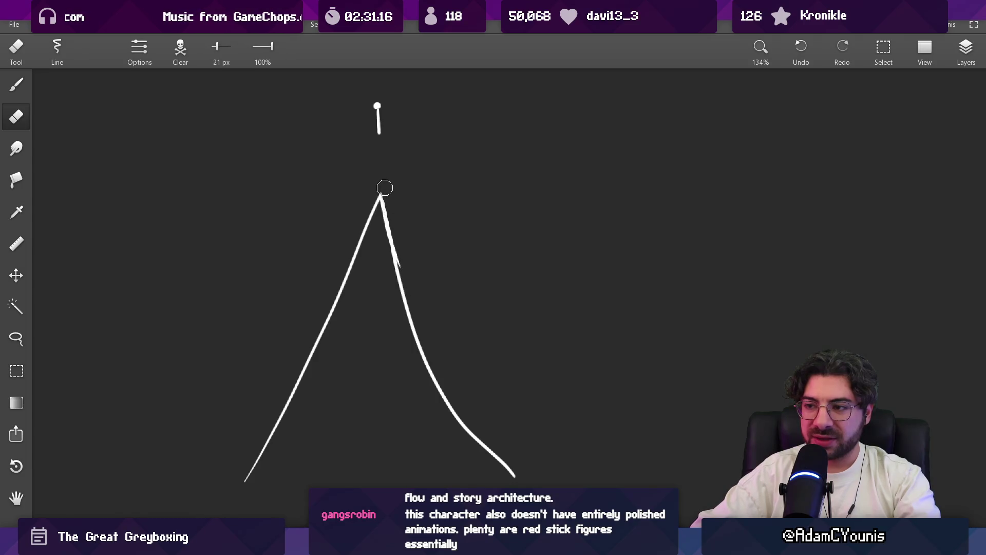
key("b")
left_click_drag(271, 452, 447, 455)
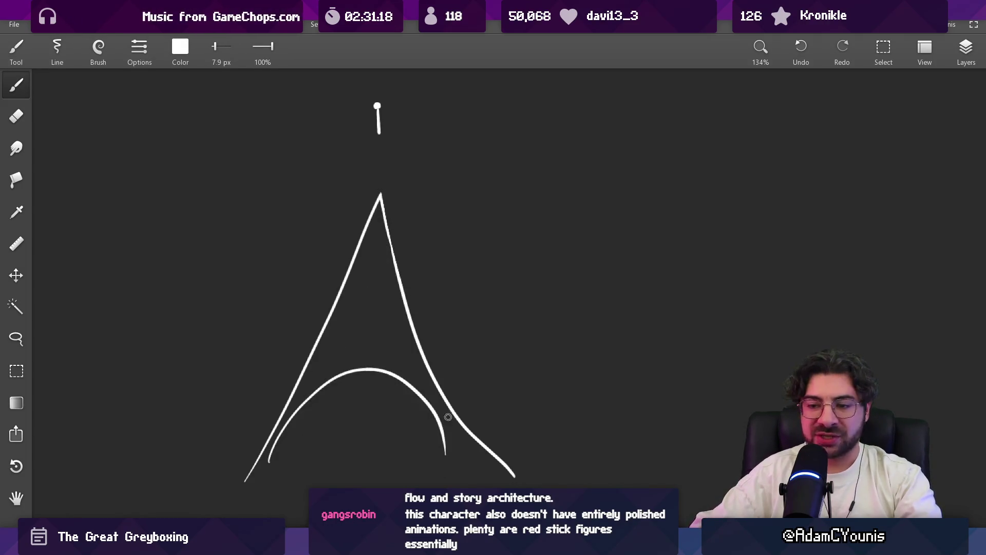
key("ctrl+z")
left_click_drag(306, 366, 421, 374)
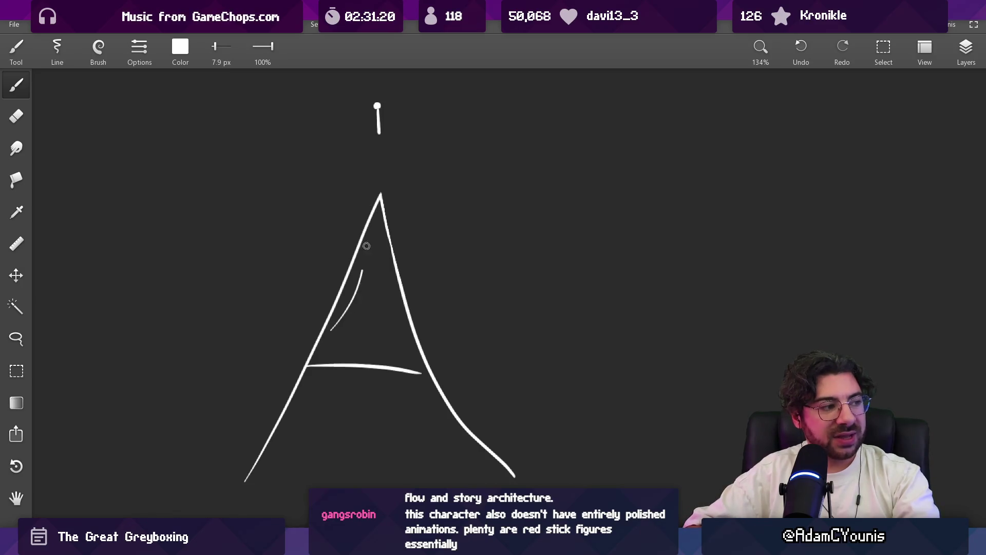
key("ctrl+z")
key("ctrl+z")
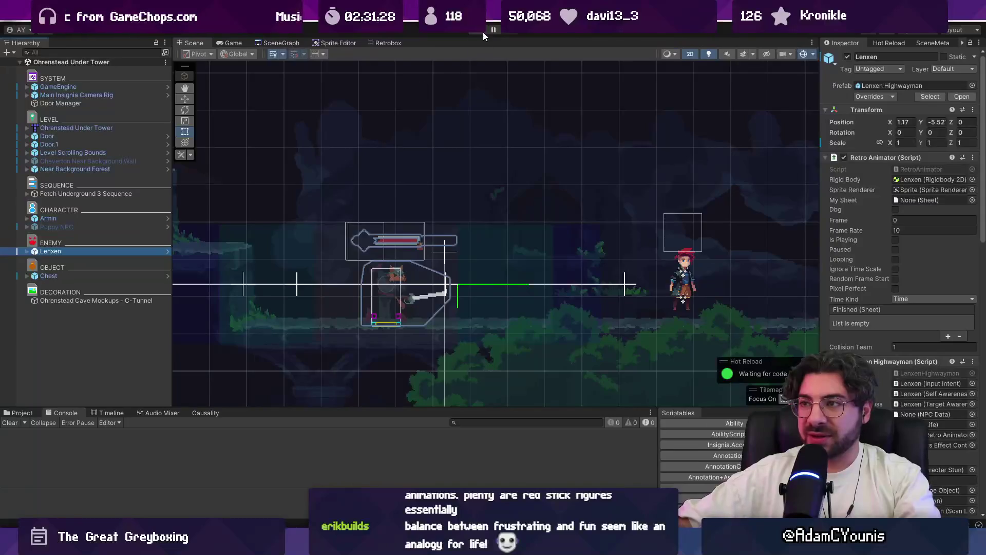
Step: Play the game through the Lenxen encounter and pause it mid-fight
left_click(483, 31)
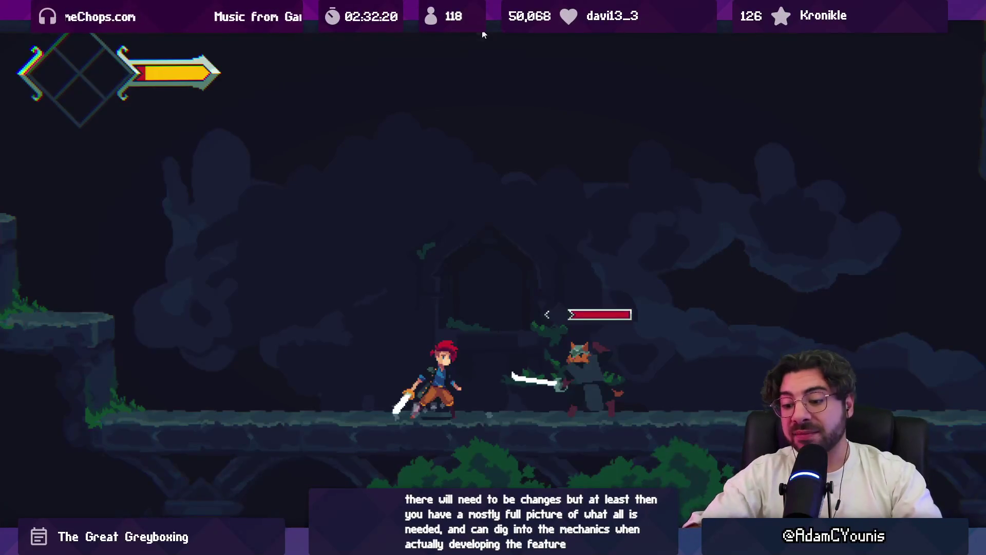
key("shift+space")
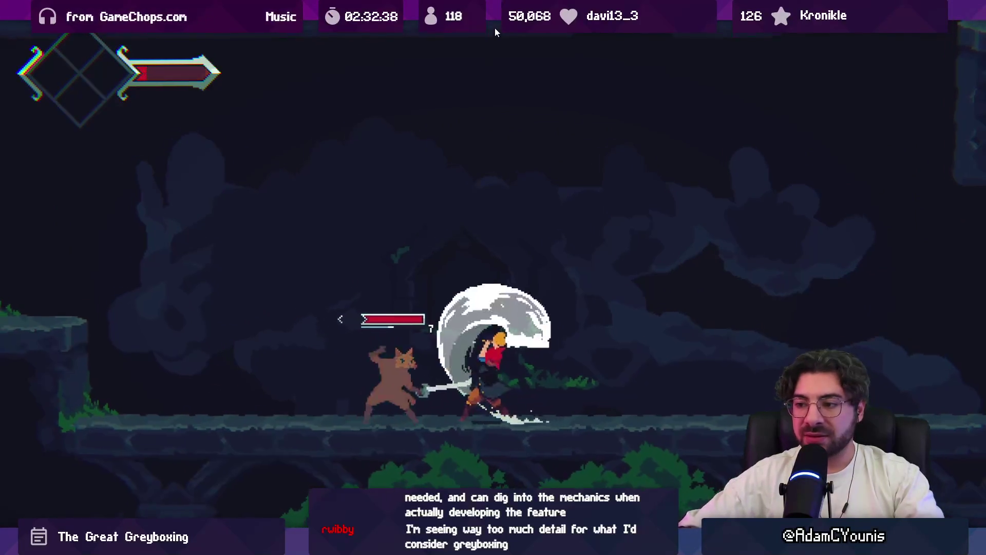
key("ctrl+shift+p")
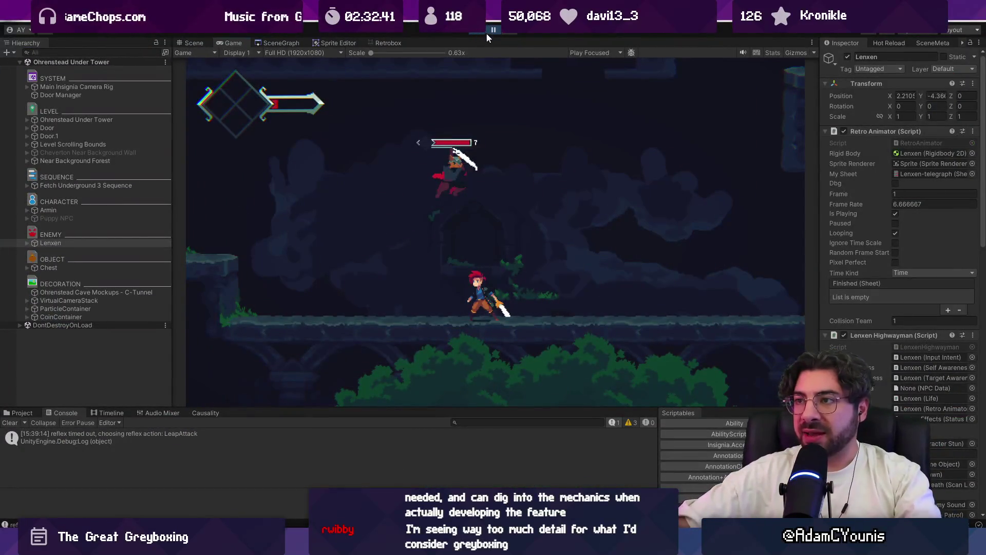
key("alt+Tab")
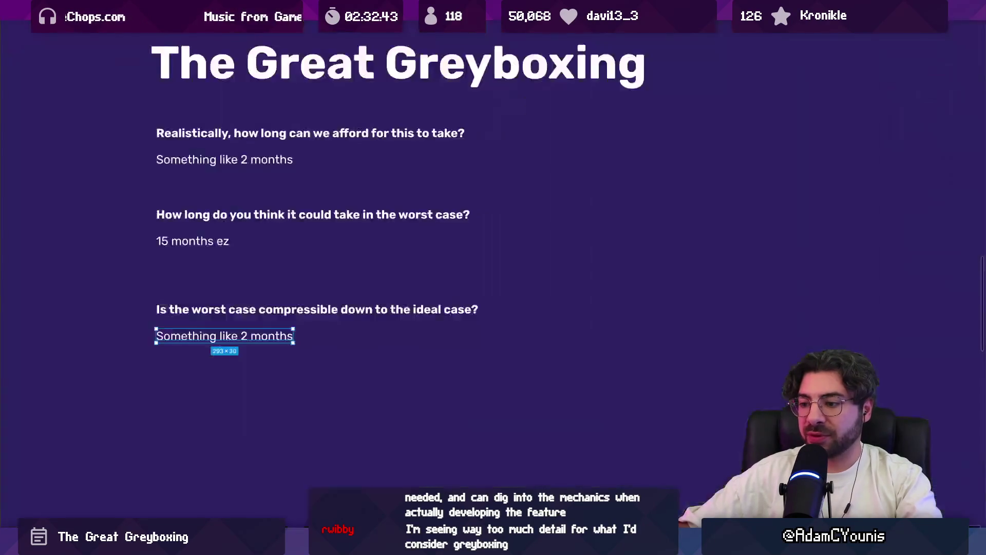
Step: Copy a heading off to the right as a 'Play' slide, then bring the greyboxing questions back into view
scroll(324, 244, "down", 1)
scroll(278, 288, "right", 2)
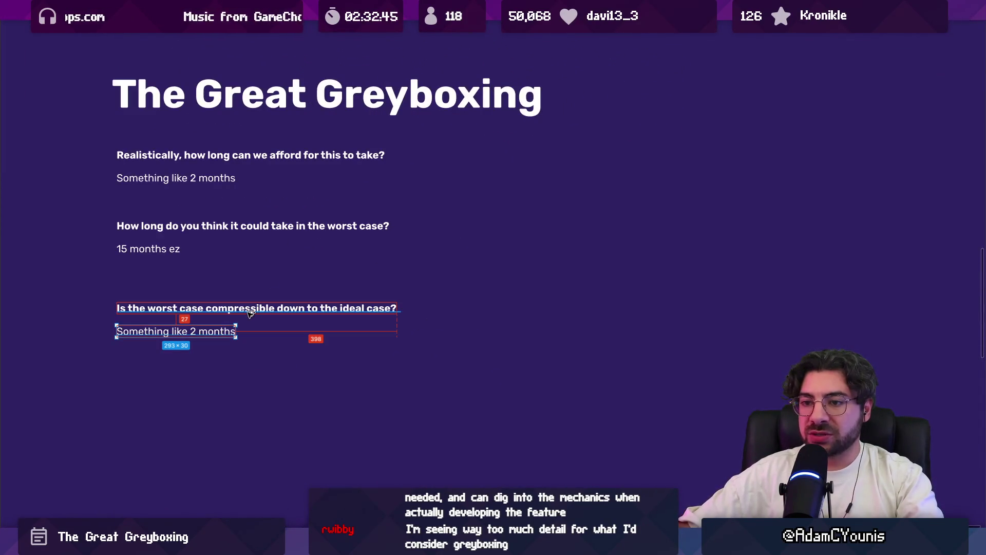
mouse_move(248, 309)
left_mouse_down()
mouse_move(721, 288)
mouse_move(716, 309)
left_mouse_up()
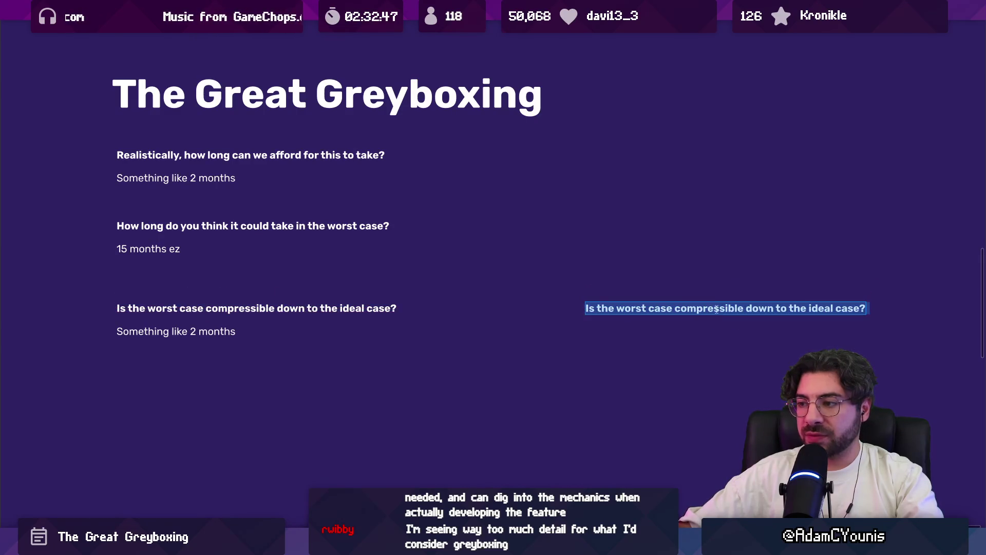
type("Pl")
key("Escape")
scroll(451, 255, "up", 5)
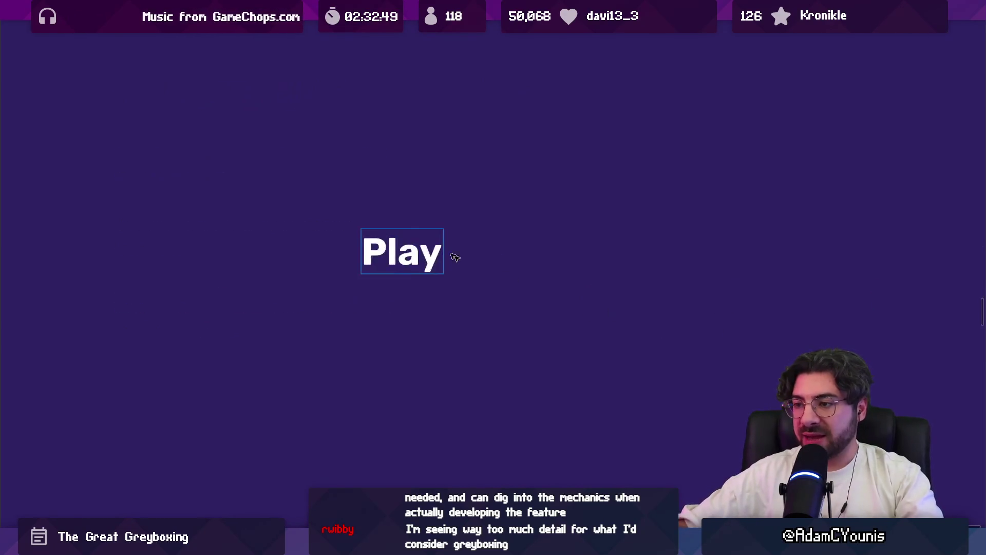
left_click(562, 274)
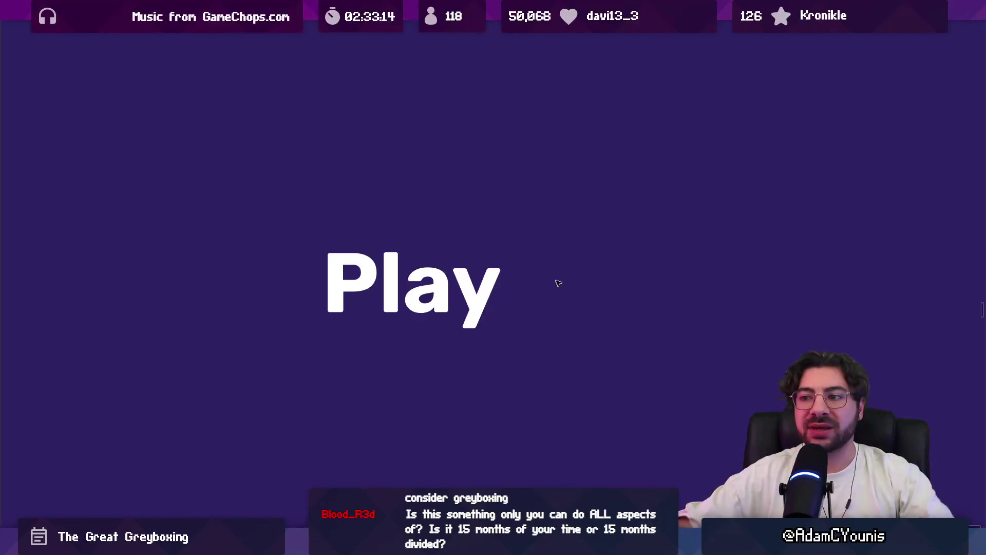
left_click(559, 283)
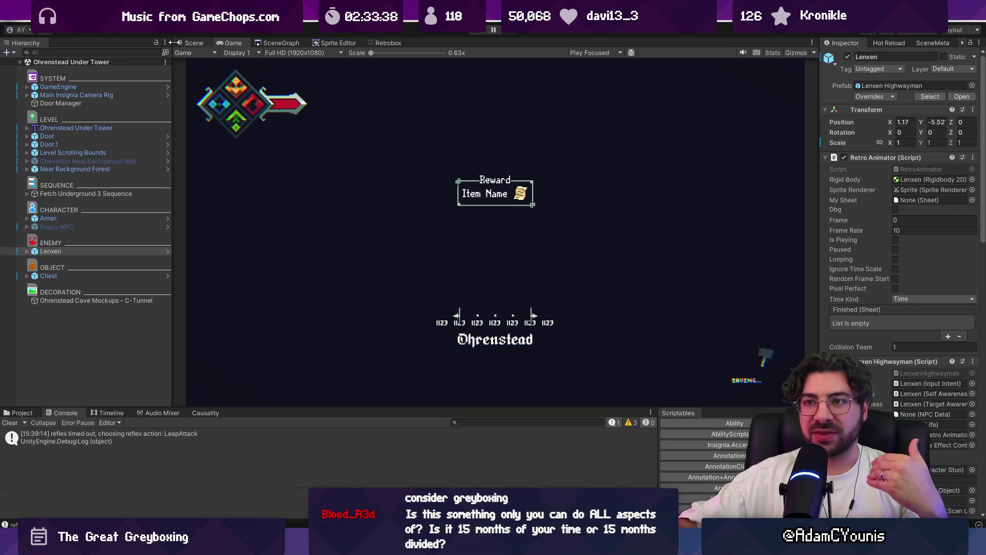
Step: Switch from the Game view to the Scene view showing the Ohrenstead Under Tower level
left_click(193, 43)
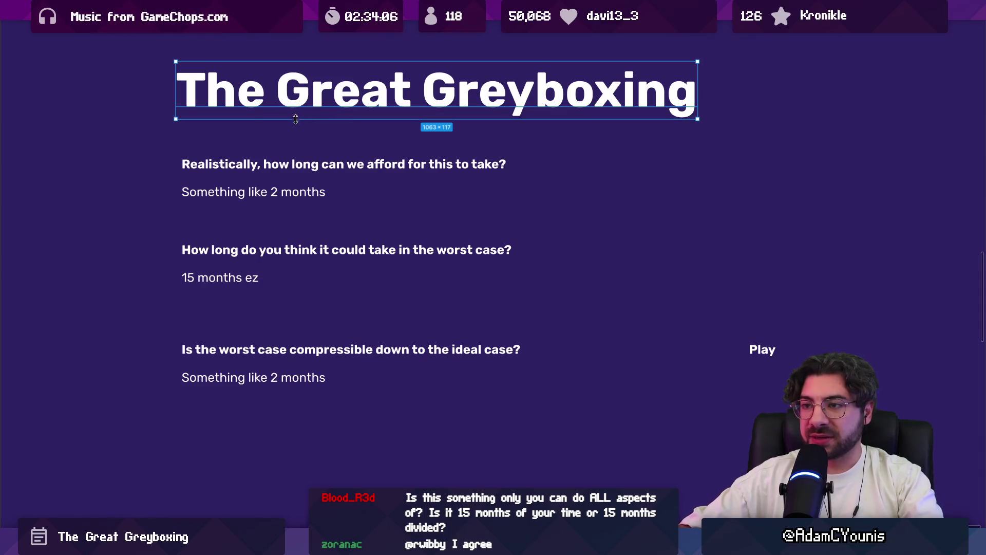
Step: Copy an answer line beneath the title as the italic subtitle 'Validation without detail'
left_click(272, 210)
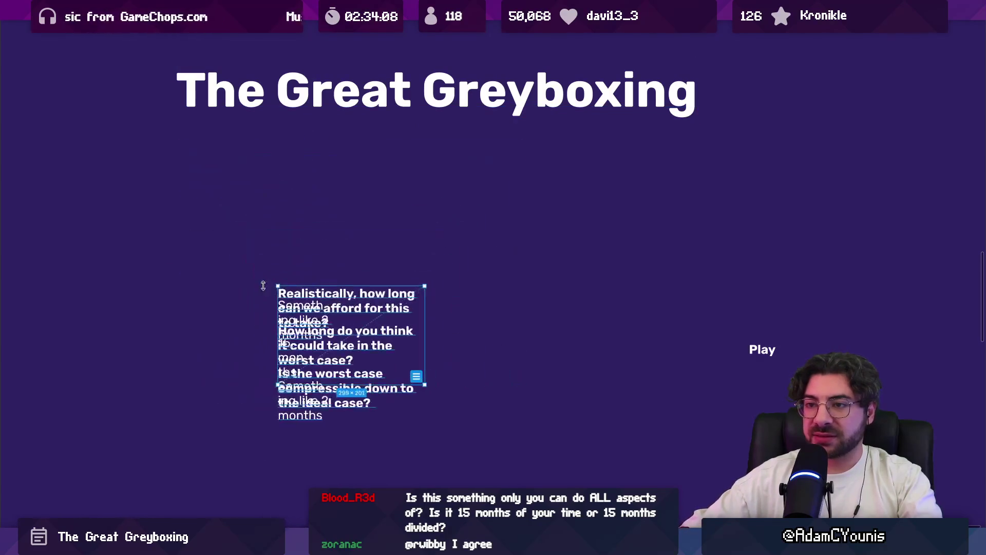
mouse_move(308, 353)
left_mouse_down()
mouse_move(266, 261)
mouse_move(284, 159)
left_mouse_up()
double_click(281, 159)
type("Validation without detail")
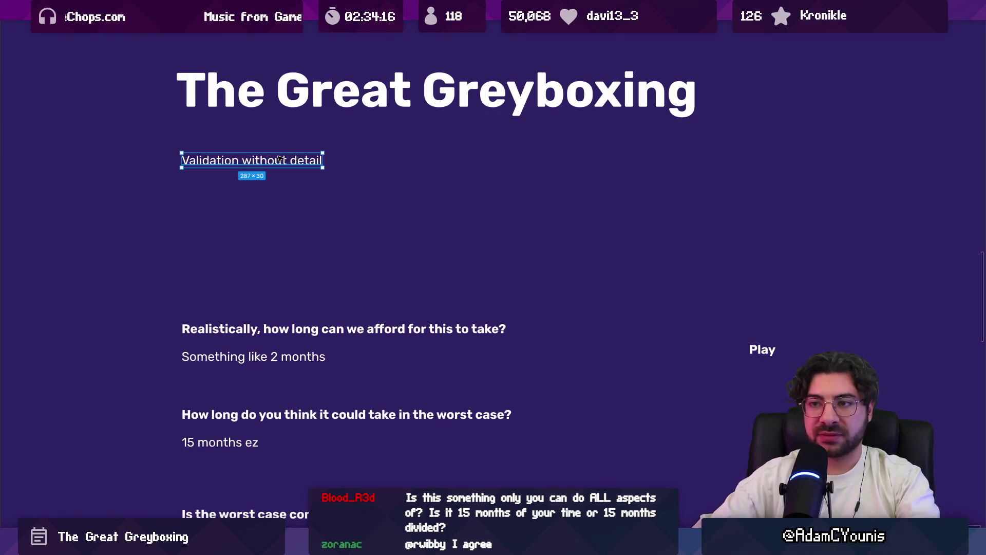
left_click(273, 211)
triple_click(257, 160)
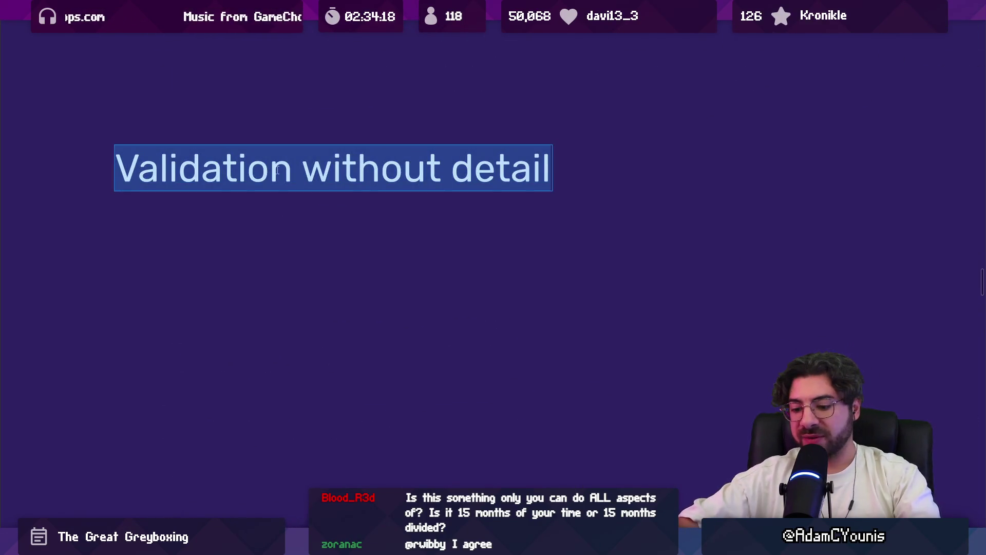
key("ctrl+i")
key("Escape")
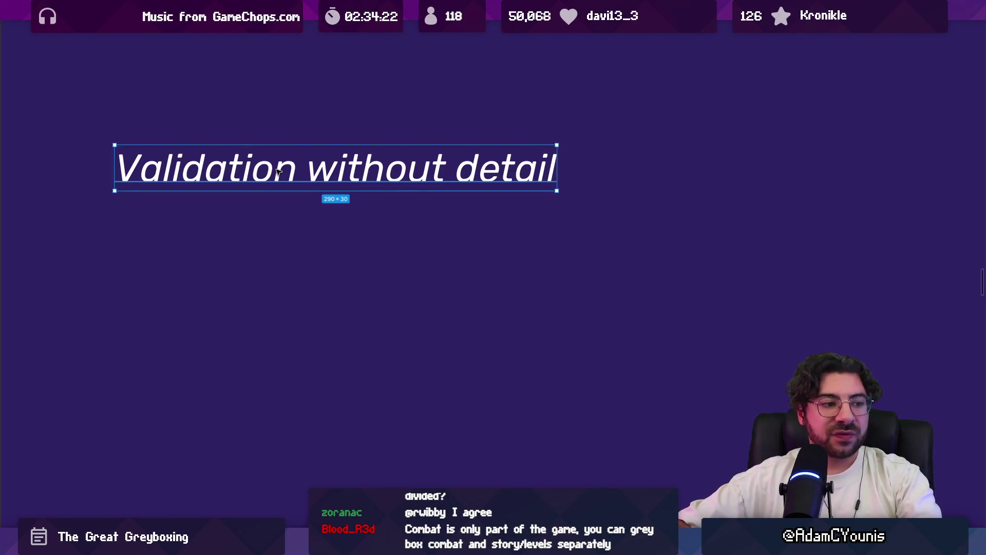
double_click(277, 171)
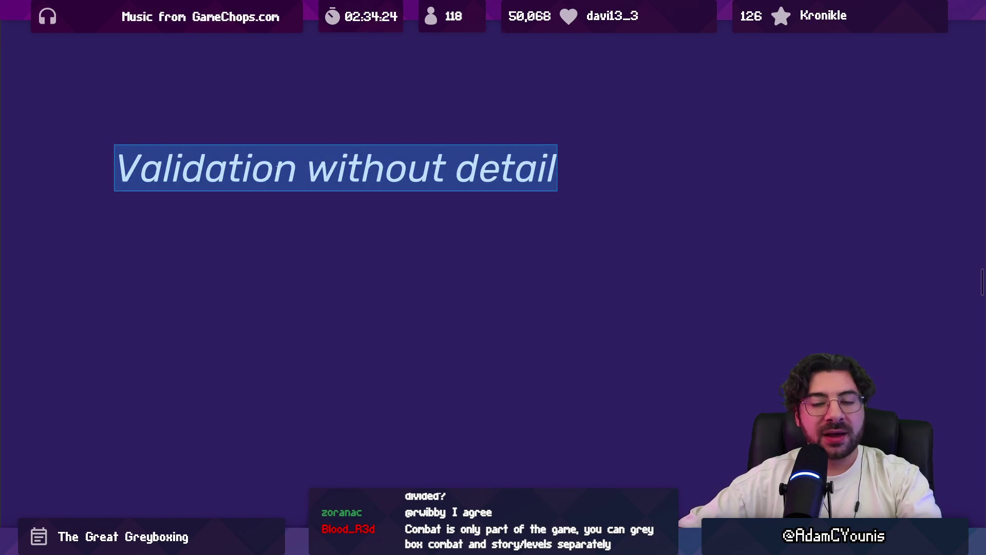
key("End")
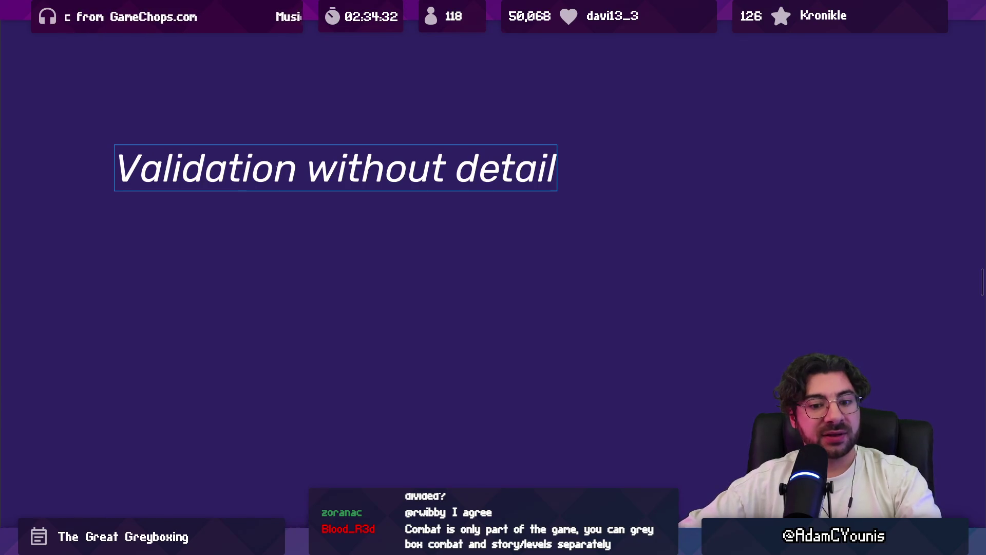
key("alt+Tab")
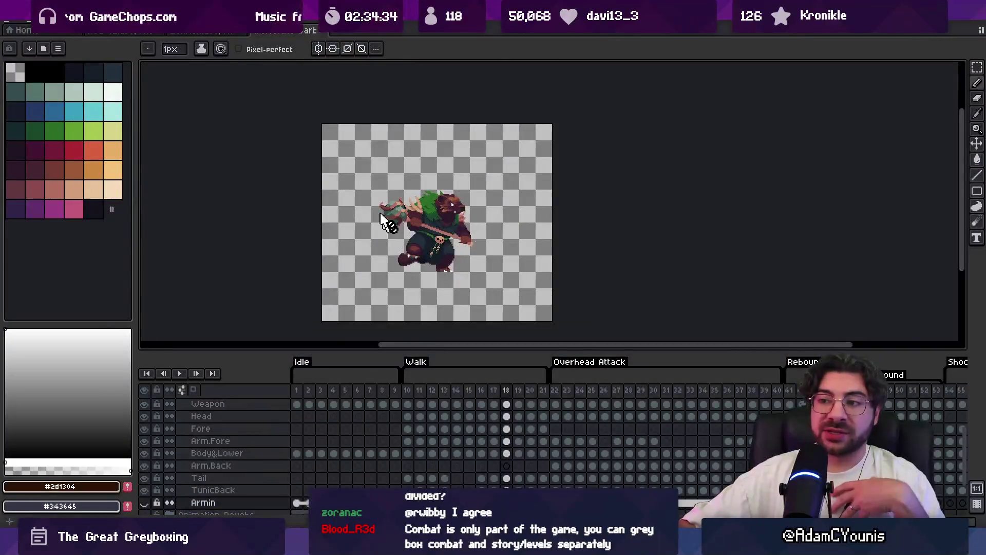
Step: Preview the swordsman sprite's animation frames 10–53 in Aseprite, then return to Figma
key("ctrl+shift+Tab")
mouse_move(414, 420)
left_mouse_down()
mouse_move(739, 416)
mouse_move(948, 400)
mouse_move(945, 411)
mouse_move(919, 415)
mouse_move(519, 418)
left_mouse_up()
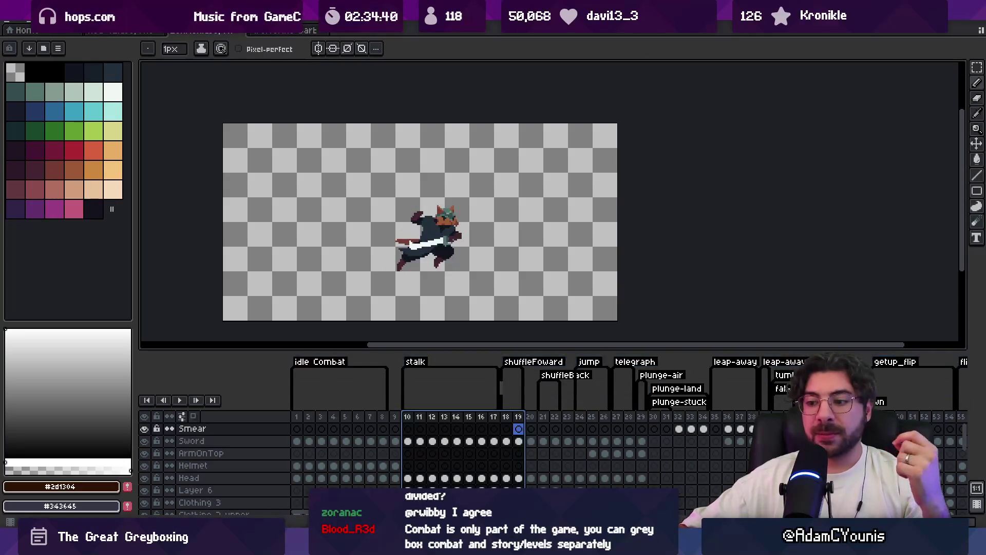
key("alt+Tab")
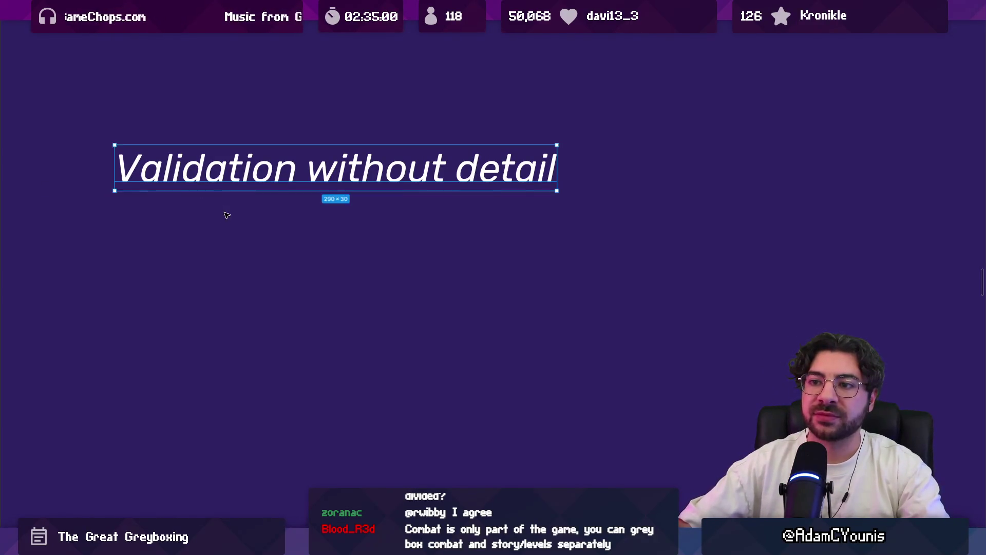
Step: Zoom out to the whole greyboxing page and select the subtitle line under the title
key("Right")
key("shift+1")
left_click(315, 186)
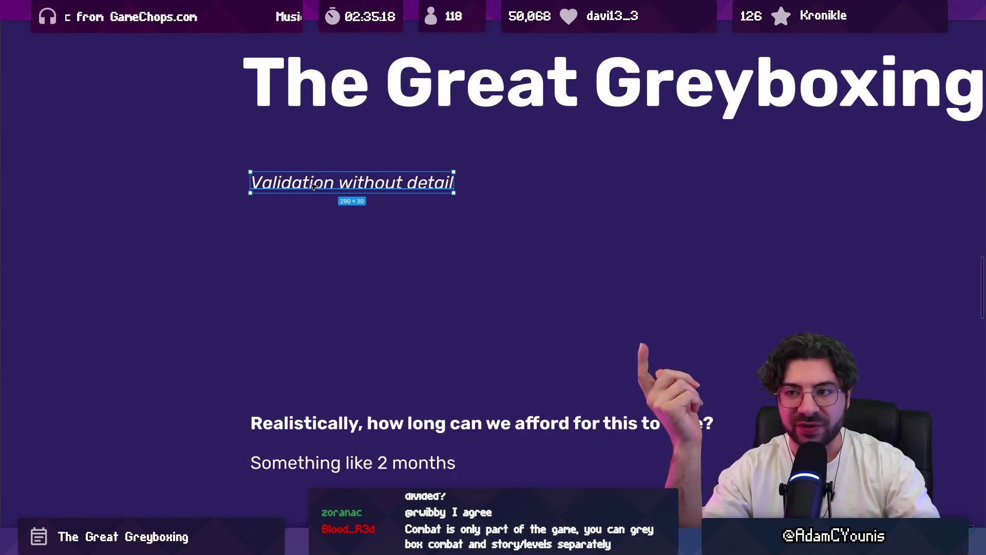
scroll(359, 191, "right", 5)
scroll(360, 191, "up", 2)
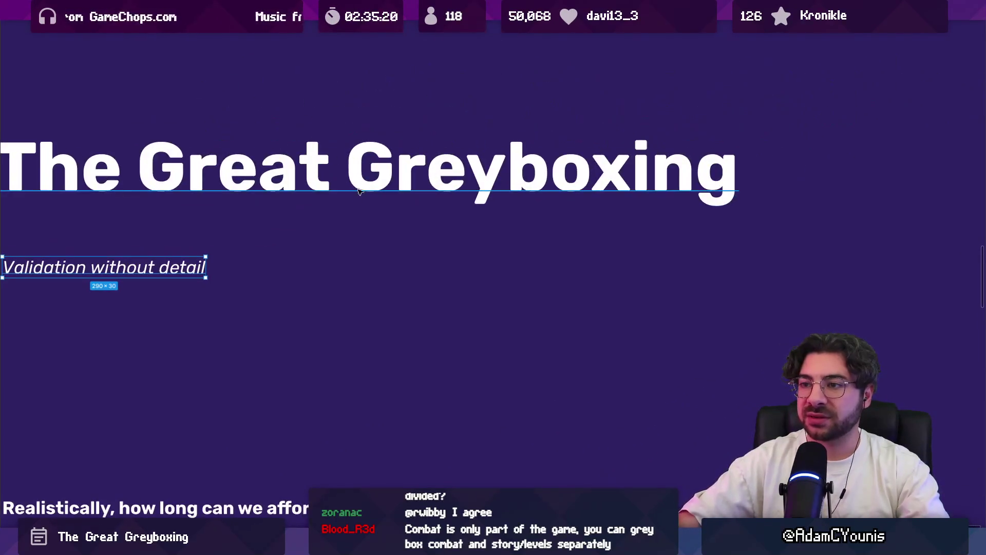
left_click(314, 174)
scroll(308, 185, "left", 2)
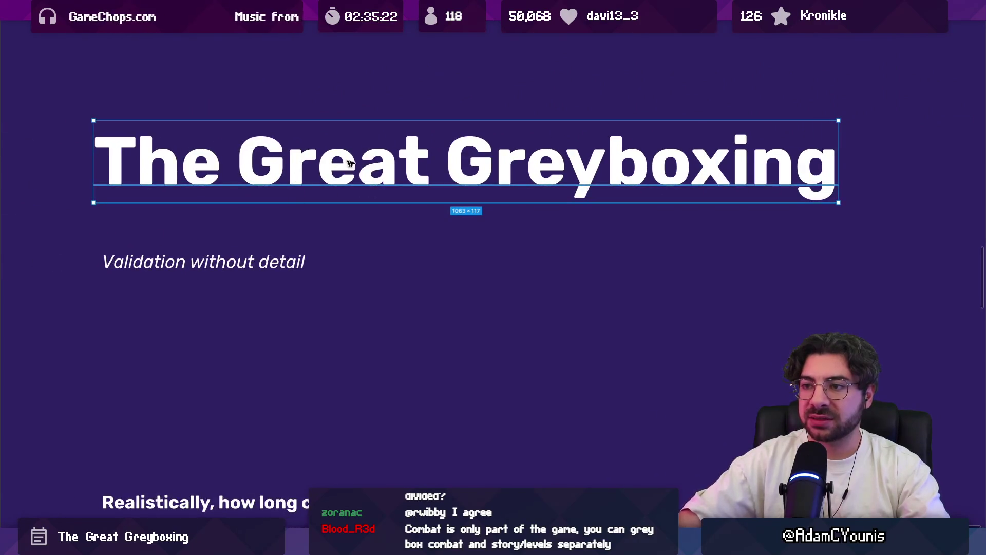
left_click(271, 260)
Step: Append ', to designate scope' so the subtitle reads 'Validation without detail, to designate scope'
key("Return")
type(", to designate scope")
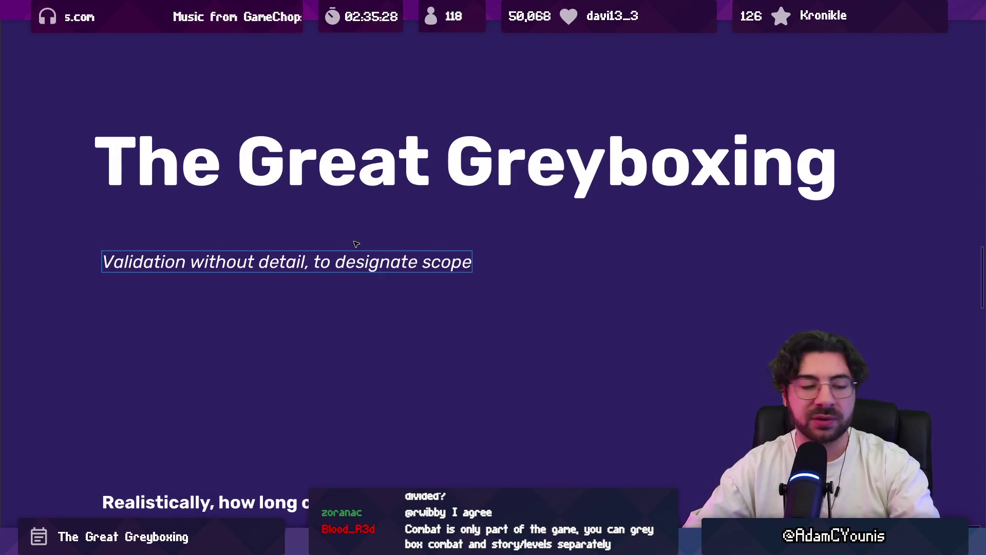
key("ctrl+shift+Left")
key("Right")
key("Escape")
key("Escape")
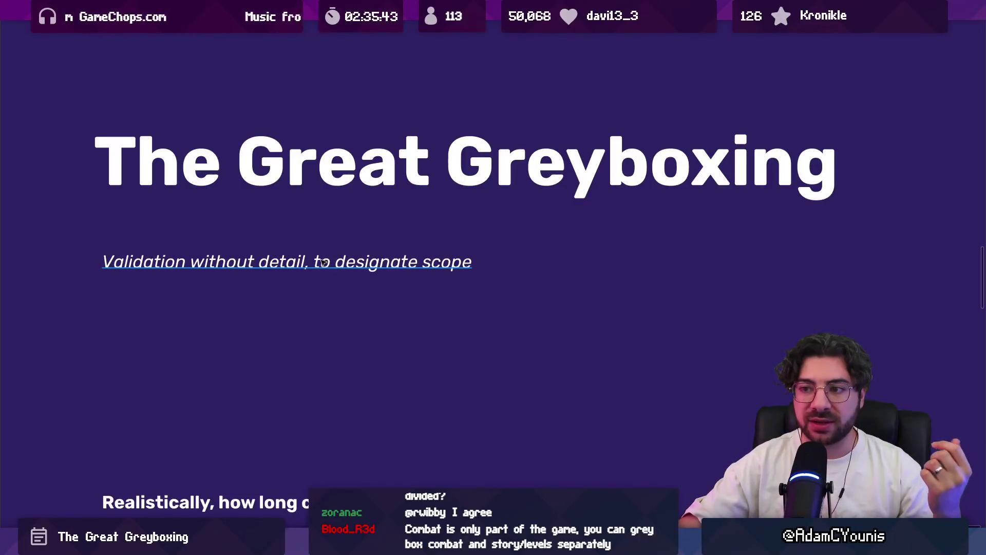
left_click(362, 170)
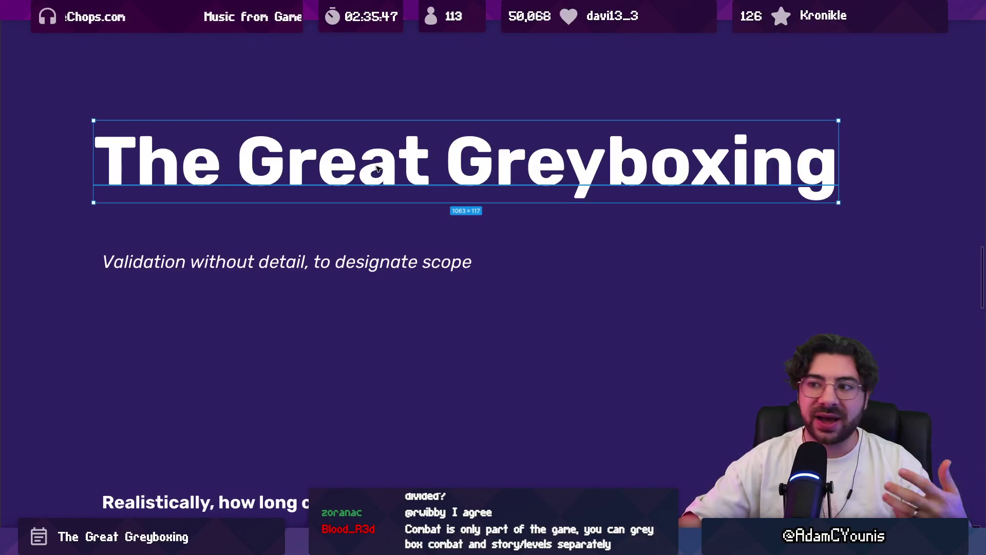
Step: Check the 'The Great Greyboxing' title and subtitle text while zooming out the page
double_click(434, 170)
left_click_drag(446, 171, 931, 158)
left_click(786, 258)
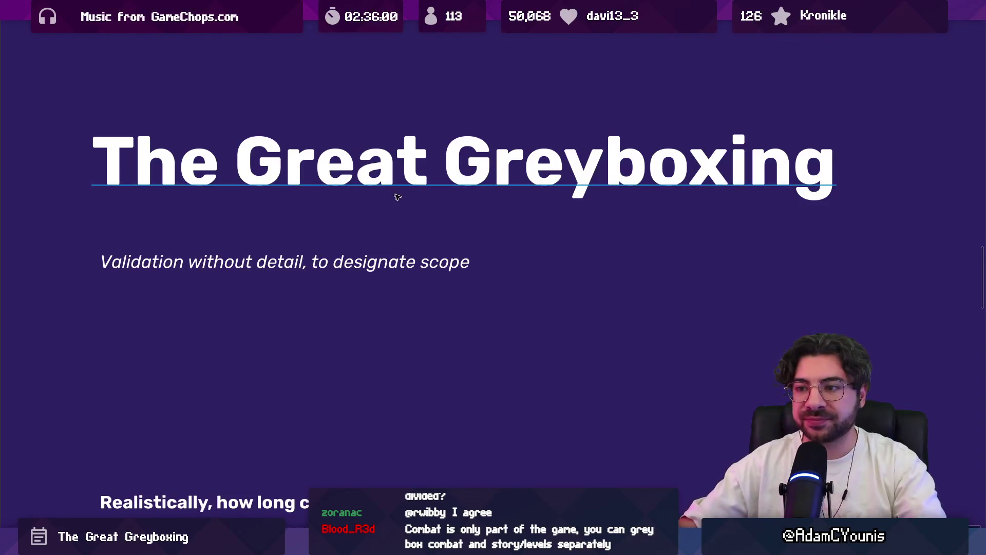
key("ctrl+minus")
triple_click(322, 252)
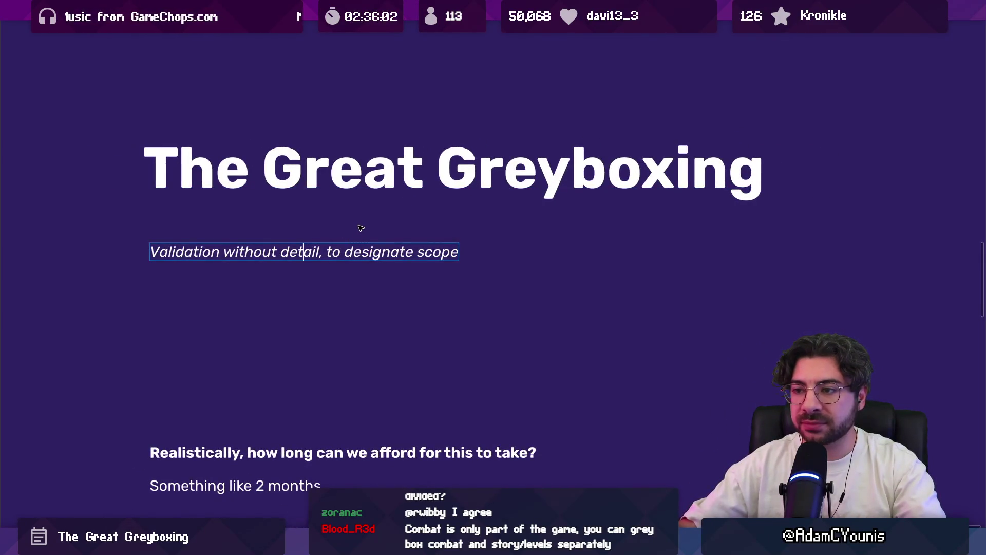
key("ctrl+minus")
left_click(370, 262)
Step: Recheck the title, then pan left to bring milestone lists 3, 4 and 5 into view
left_click_drag(387, 194, 393, 189)
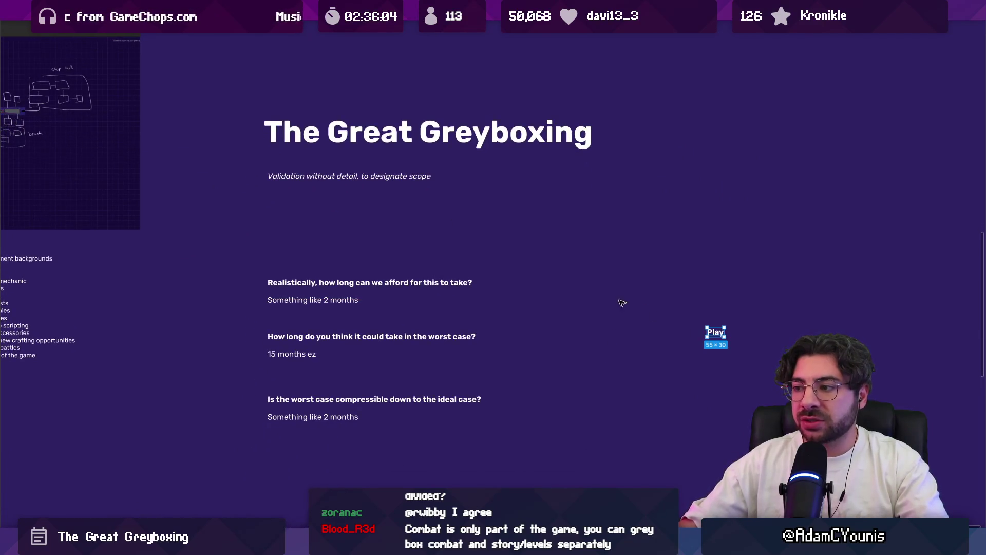
scroll(348, 176, "up", 5, "ctrl")
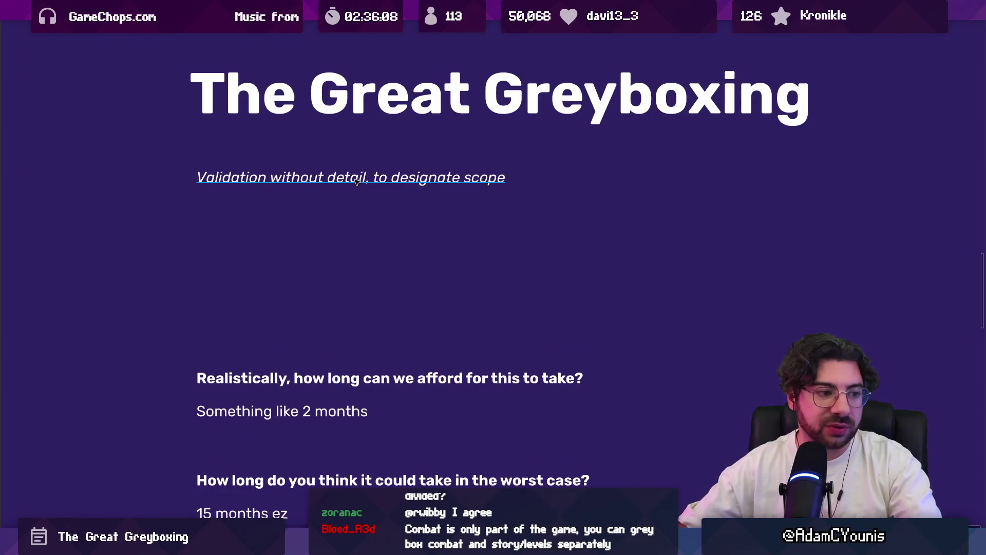
left_click(501, 95)
double_click(501, 95)
key("Escape")
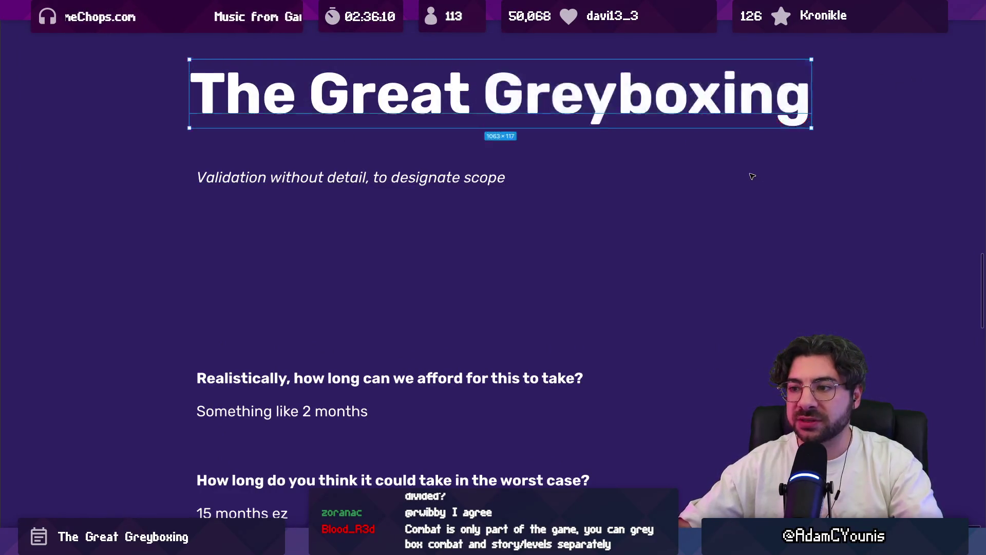
left_click_drag(655, 230, 668, 136)
scroll(668, 136, "down", 3, "ctrl")
scroll(486, 204, "down", 2)
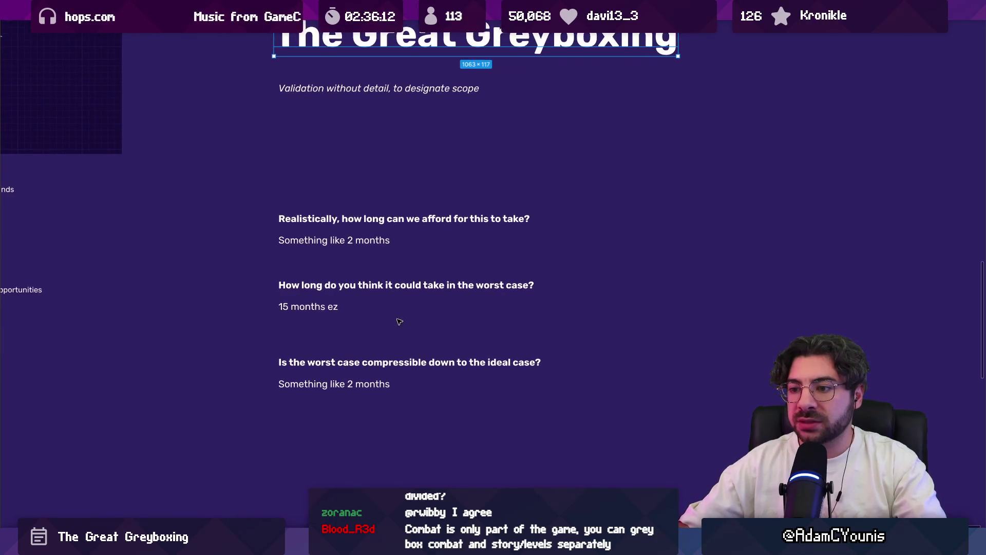
left_click_drag(400, 319, 564, 240)
scroll(564, 240, "left", 5)
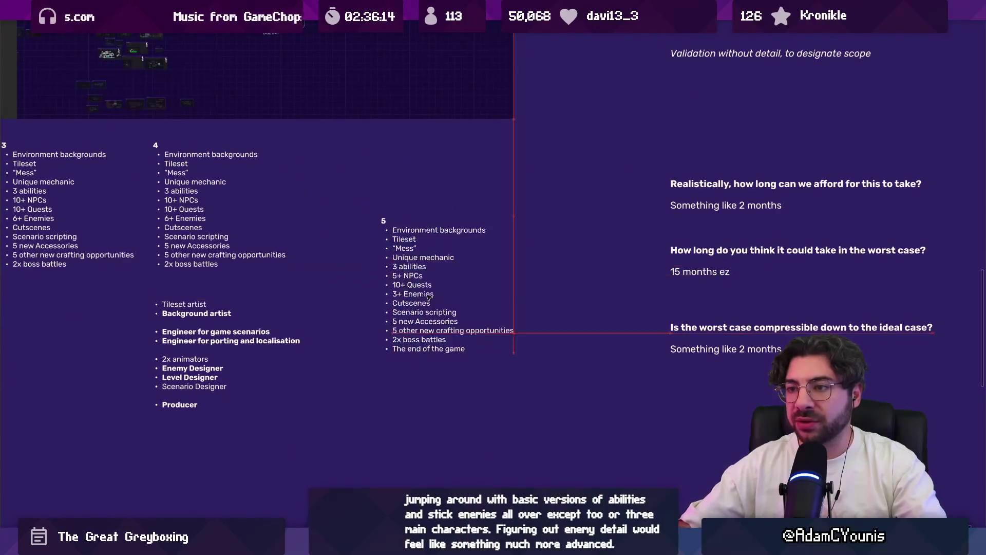